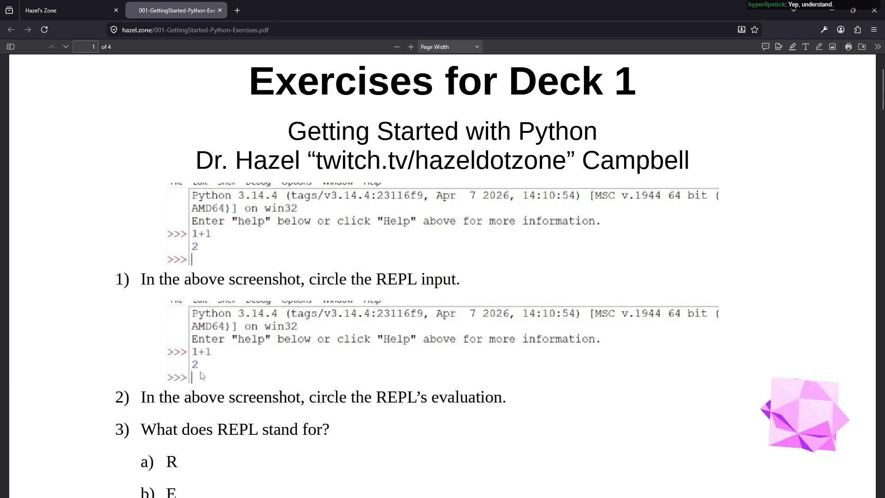
# - Scroll the worksheet down to questions 2–6 and their traceback screenshots
pyautogui.scroll(-3, 204, 376)
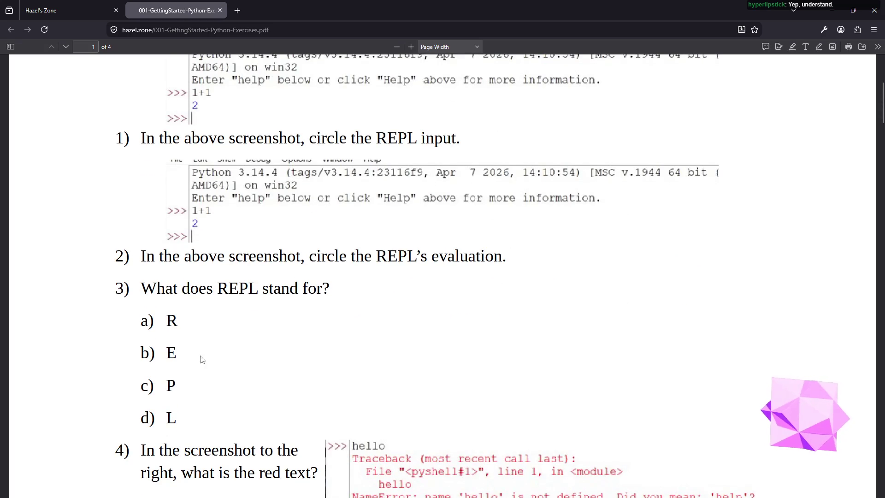
pyautogui.scroll(-4, 186, 329)
pyautogui.scroll(1, 223, 311)
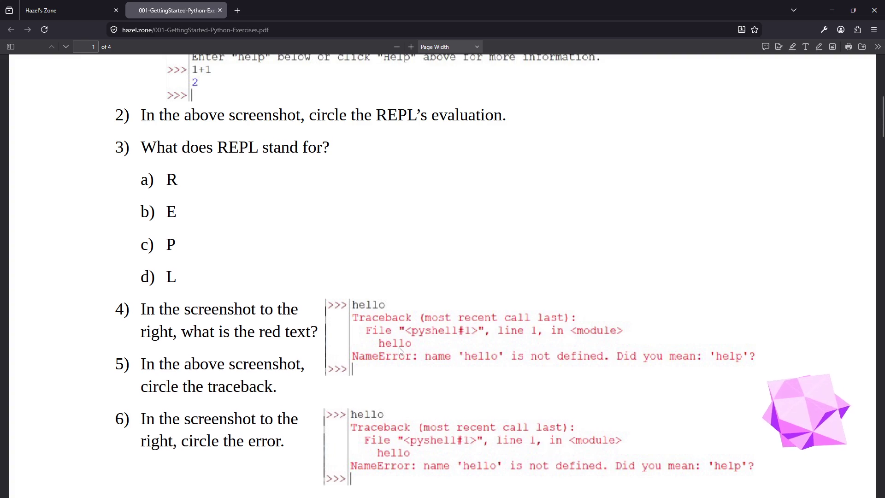
# - Draw a freehand ink circle around the NameError line in question 6's traceback
pyautogui.scroll(-2, 399, 349)
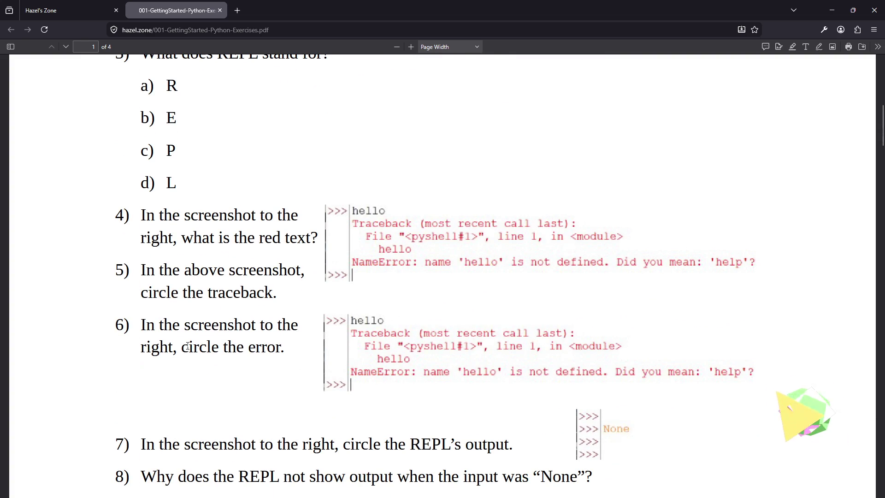
pyautogui.moveTo(182, 354); pyautogui.dragTo(287, 353)
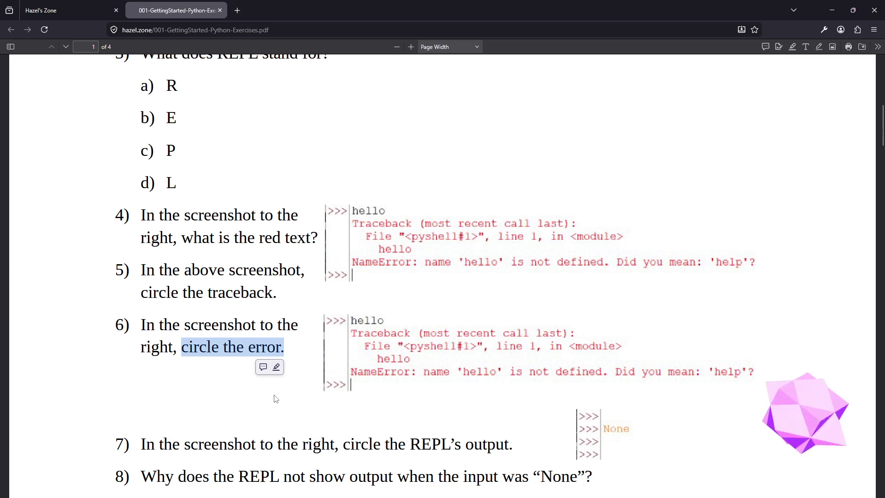
pyautogui.click(819, 46)
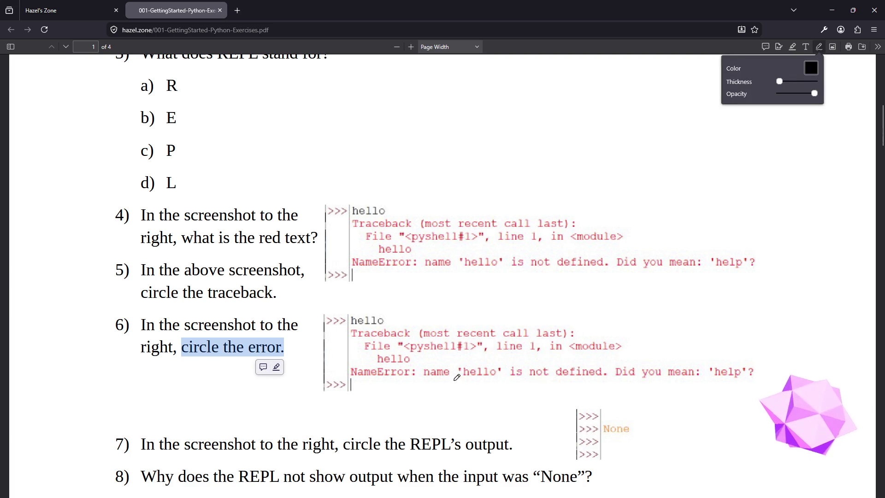
pyautogui.moveTo(425, 363)
pyautogui.mouseDown()
pyautogui.moveTo(355, 362)
pyautogui.moveTo(351, 371)
pyautogui.moveTo(640, 384)
pyautogui.moveTo(751, 378)
pyautogui.moveTo(664, 354)
pyautogui.moveTo(441, 352)
pyautogui.moveTo(413, 362)
pyautogui.mouseUp()
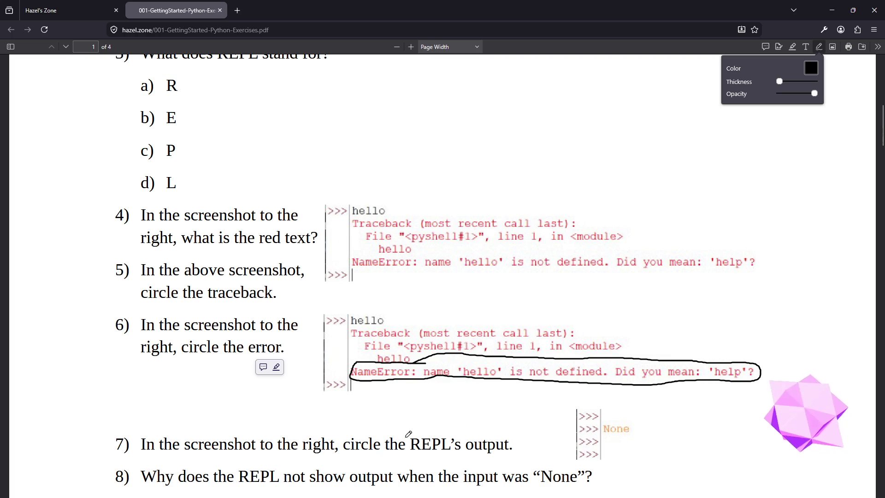
pyautogui.scroll(-2, 463, 403)
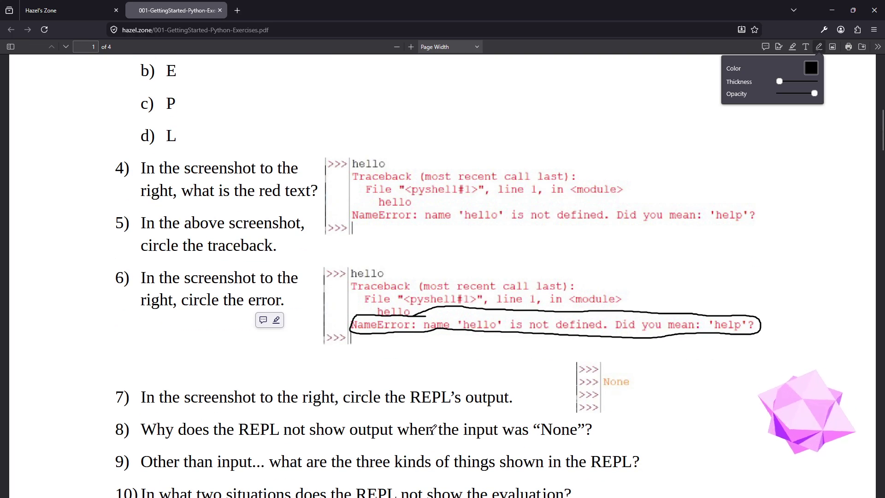
# - Handwrite an X and 'no output' beside question 7, and 'Feature of REPL' for question 8
pyautogui.scroll(-2, 437, 425)
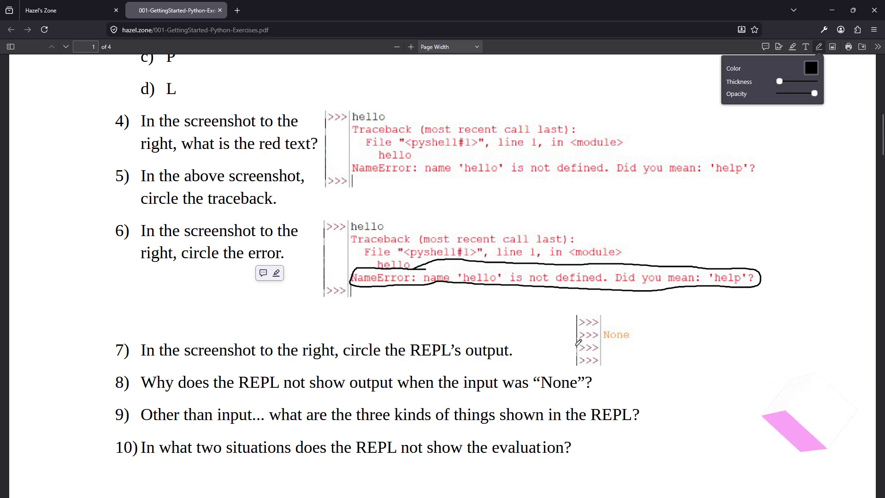
pyautogui.moveTo(722, 327)
pyautogui.mouseDown()
pyautogui.moveTo(748, 347)
pyautogui.moveTo(746, 315)
pyautogui.mouseUp()
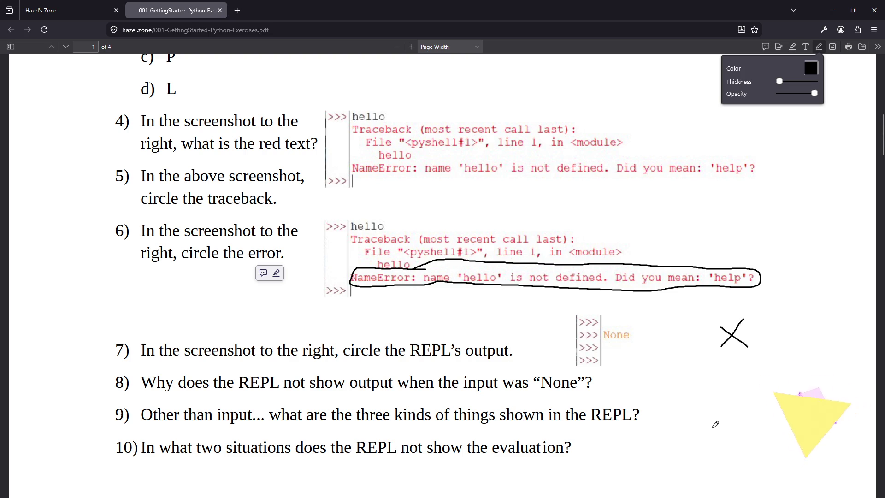
pyautogui.moveTo(638, 350)
pyautogui.mouseDown()
pyautogui.moveTo(651, 349)
pyautogui.moveTo(654, 364)
pyautogui.moveTo(686, 352)
pyautogui.moveTo(704, 367)
pyautogui.moveTo(710, 354)
pyautogui.moveTo(713, 368)
pyautogui.moveTo(727, 353)
pyautogui.moveTo(722, 380)
pyautogui.moveTo(726, 358)
pyautogui.moveTo(758, 363)
pyautogui.mouseUp()
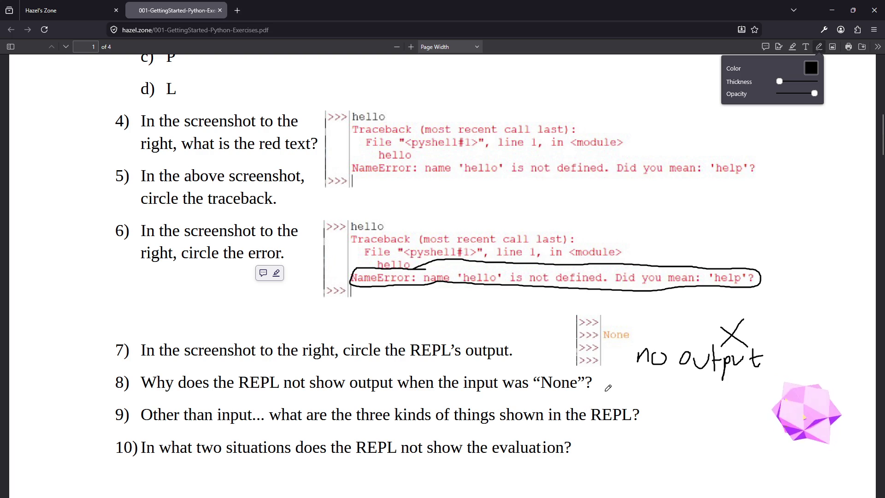
pyautogui.moveTo(604, 380)
pyautogui.mouseDown()
pyautogui.moveTo(601, 403)
pyautogui.moveTo(619, 380)
pyautogui.moveTo(638, 406)
pyautogui.moveTo(655, 405)
pyautogui.moveTo(661, 392)
pyautogui.moveTo(691, 404)
pyautogui.moveTo(709, 391)
pyautogui.moveTo(712, 407)
pyautogui.moveTo(727, 392)
pyautogui.mouseUp()
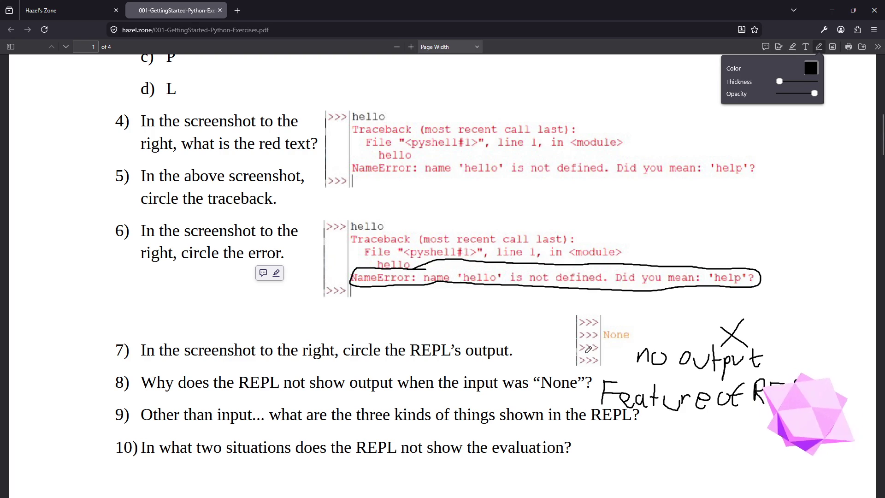
# - Circle question 7's first >>> and None, and write Evaluations, Arrows, Errors under question 9
pyautogui.scroll(3, 541, 306)
pyautogui.scroll(-3, 544, 306)
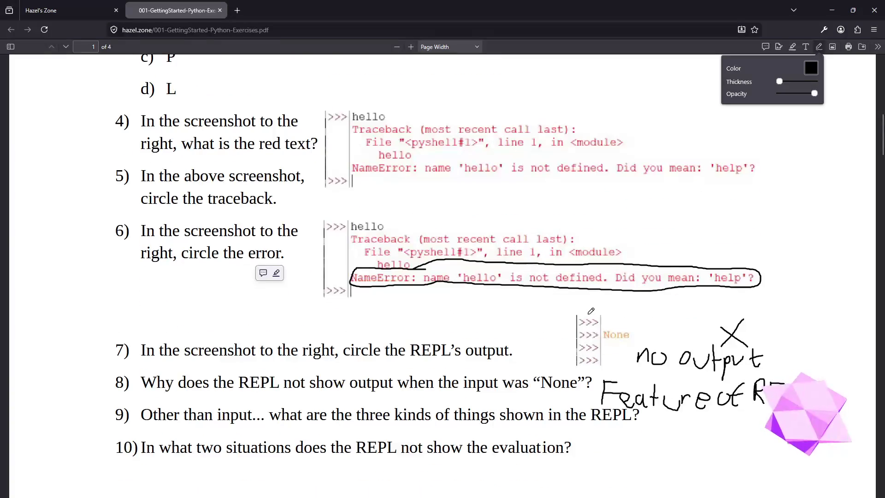
pyautogui.moveTo(594, 312)
pyautogui.mouseDown()
pyautogui.moveTo(569, 314)
pyautogui.moveTo(588, 326)
pyautogui.moveTo(604, 318)
pyautogui.moveTo(593, 311)
pyautogui.mouseUp()
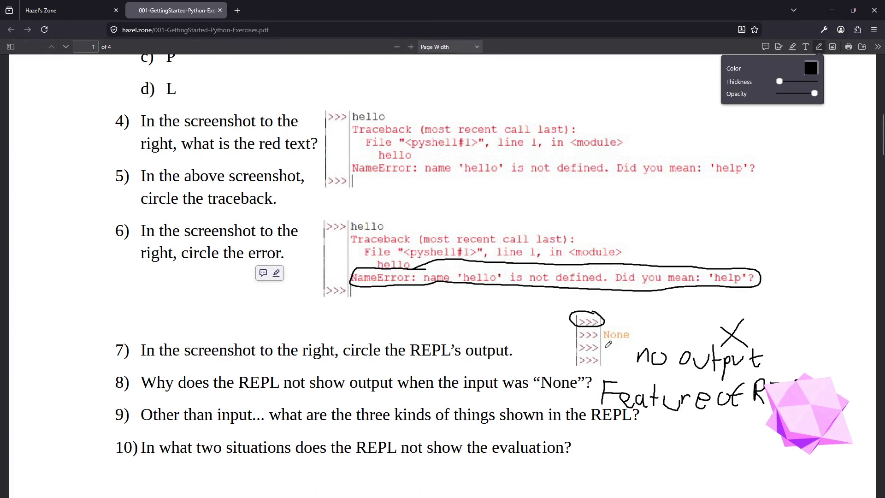
pyautogui.moveTo(577, 427); pyautogui.dragTo(574, 438)
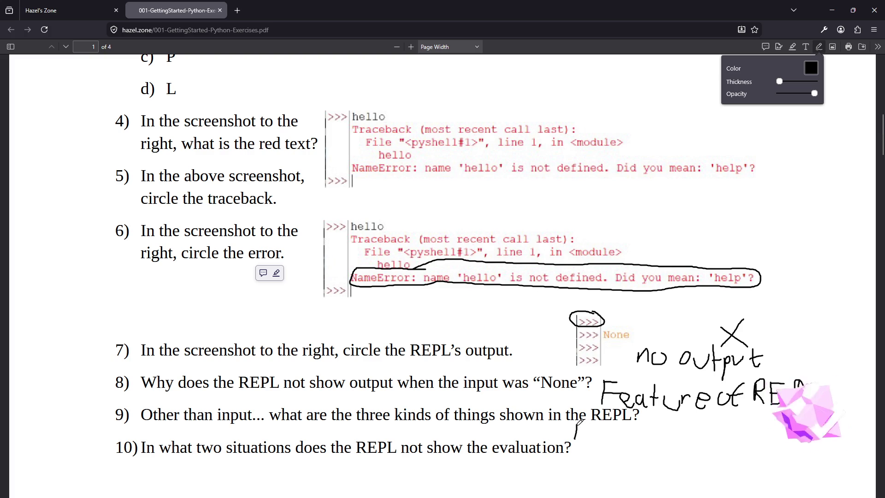
pyautogui.moveTo(579, 424)
pyautogui.mouseDown()
pyautogui.moveTo(582, 438)
pyautogui.moveTo(602, 425)
pyautogui.moveTo(604, 436)
pyautogui.moveTo(612, 422)
pyautogui.moveTo(619, 433)
pyautogui.moveTo(636, 422)
pyautogui.moveTo(634, 433)
pyautogui.mouseUp()
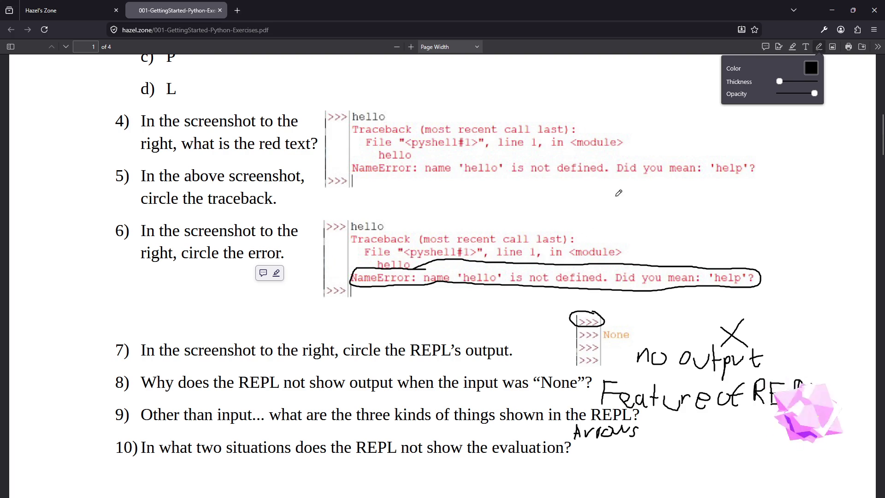
pyautogui.moveTo(656, 430)
pyautogui.mouseDown()
pyautogui.moveTo(658, 446)
pyautogui.moveTo(666, 429)
pyautogui.moveTo(675, 444)
pyautogui.moveTo(679, 432)
pyautogui.moveTo(726, 424)
pyautogui.mouseUp()
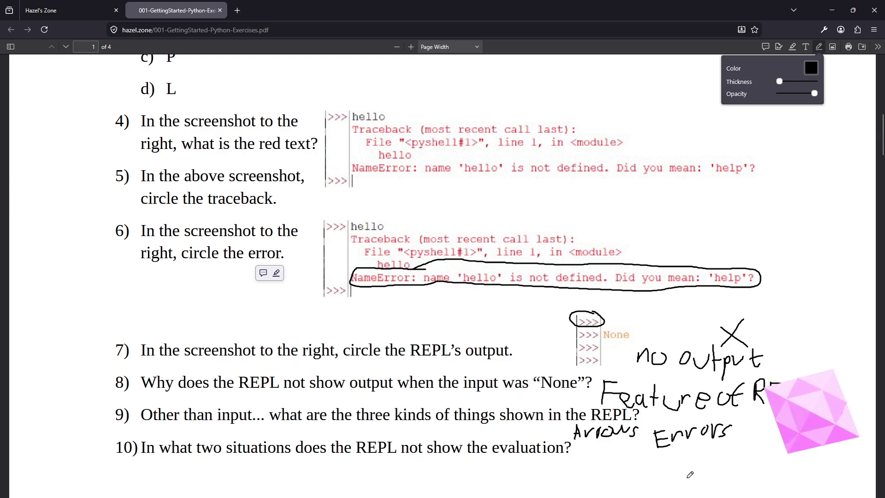
pyautogui.moveTo(615, 326)
pyautogui.mouseDown()
pyautogui.moveTo(617, 349)
pyautogui.moveTo(613, 321)
pyautogui.mouseUp()
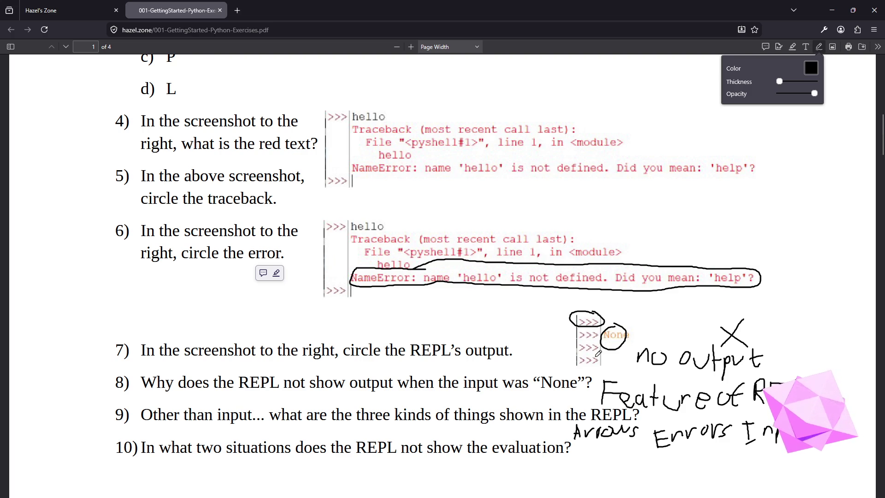
pyautogui.moveTo(420, 427)
pyautogui.mouseDown()
pyautogui.moveTo(421, 441)
pyautogui.moveTo(438, 427)
pyautogui.moveTo(440, 436)
pyautogui.moveTo(478, 438)
pyautogui.moveTo(525, 427)
pyautogui.moveTo(535, 430)
pyautogui.moveTo(530, 441)
pyautogui.mouseUp()
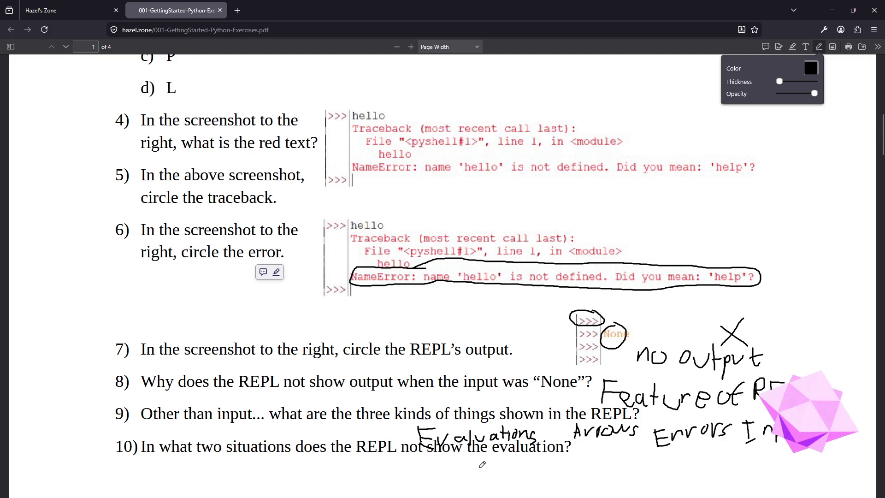
pyautogui.scroll(1, 474, 463)
# - Handwrite 'Error' and 'evaluated → None' as the two answers below question 10
pyautogui.scroll(-3, 461, 453)
pyautogui.scroll(-4, 466, 444)
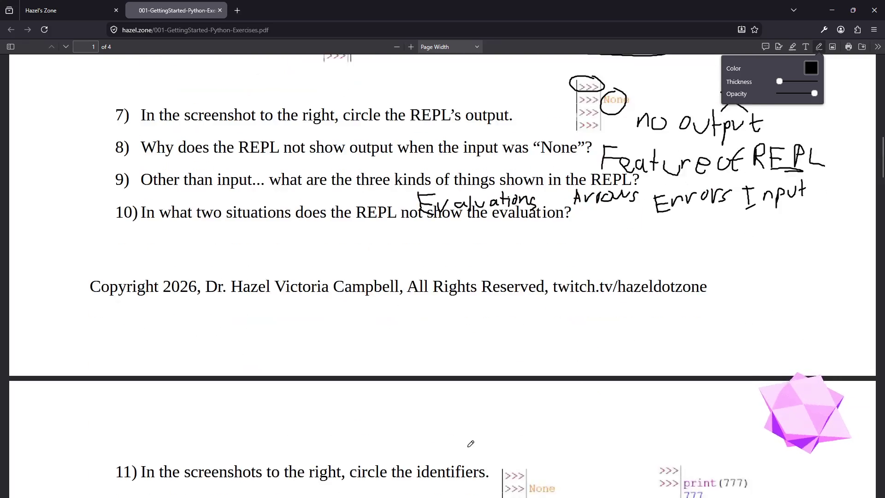
pyautogui.scroll(3, 282, 409)
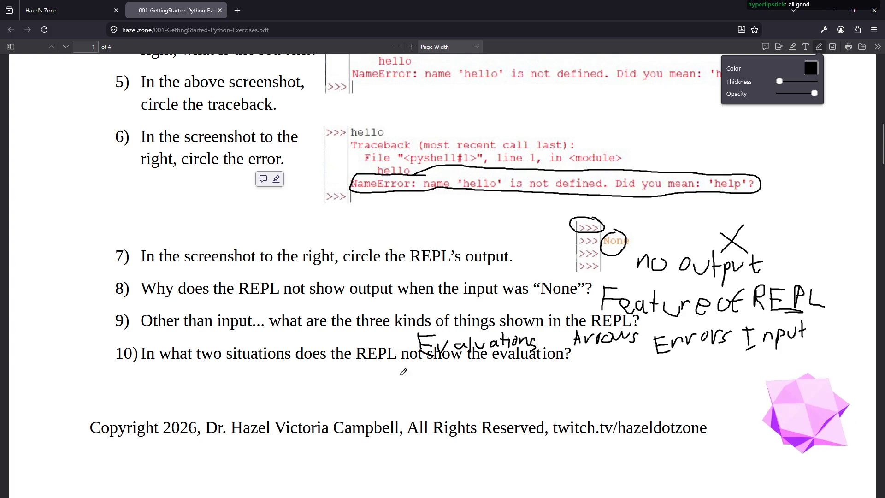
pyautogui.moveTo(151, 369); pyautogui.dragTo(151, 405)
pyautogui.moveTo(148, 374)
pyautogui.mouseDown()
pyautogui.moveTo(165, 372)
pyautogui.moveTo(173, 404)
pyautogui.moveTo(187, 385)
pyautogui.moveTo(203, 387)
pyautogui.moveTo(198, 401)
pyautogui.moveTo(205, 386)
pyautogui.mouseUp()
pyautogui.moveTo(211, 386)
pyautogui.mouseDown()
pyautogui.moveTo(212, 402)
pyautogui.moveTo(224, 385)
pyautogui.mouseUp()
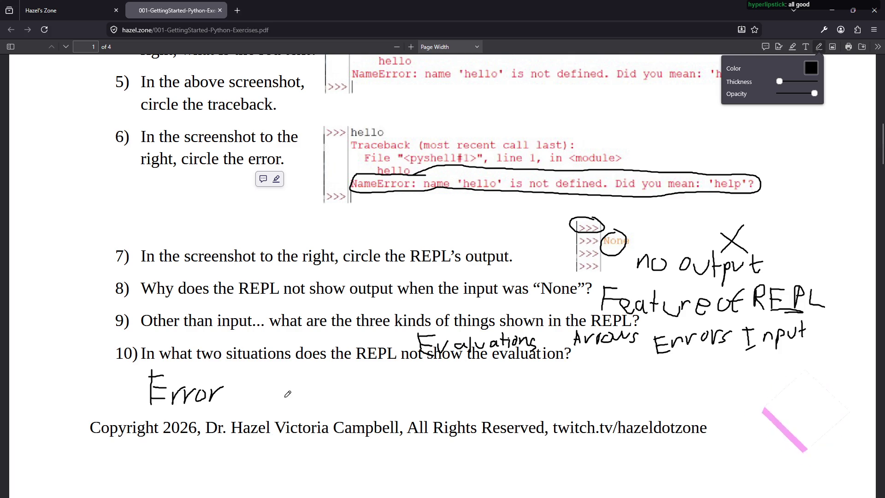
pyautogui.moveTo(262, 393)
pyautogui.mouseDown()
pyautogui.moveTo(299, 385)
pyautogui.moveTo(319, 399)
pyautogui.moveTo(331, 384)
pyautogui.moveTo(359, 398)
pyautogui.moveTo(380, 376)
pyautogui.moveTo(404, 387)
pyautogui.moveTo(399, 392)
pyautogui.moveTo(417, 374)
pyautogui.moveTo(443, 376)
pyautogui.moveTo(454, 400)
pyautogui.moveTo(479, 389)
pyautogui.moveTo(475, 410)
pyautogui.mouseUp()
# - On page 2, circle None and print in question 11 and start 'no evaluation' for question 12
pyautogui.scroll(-4, 462, 454)
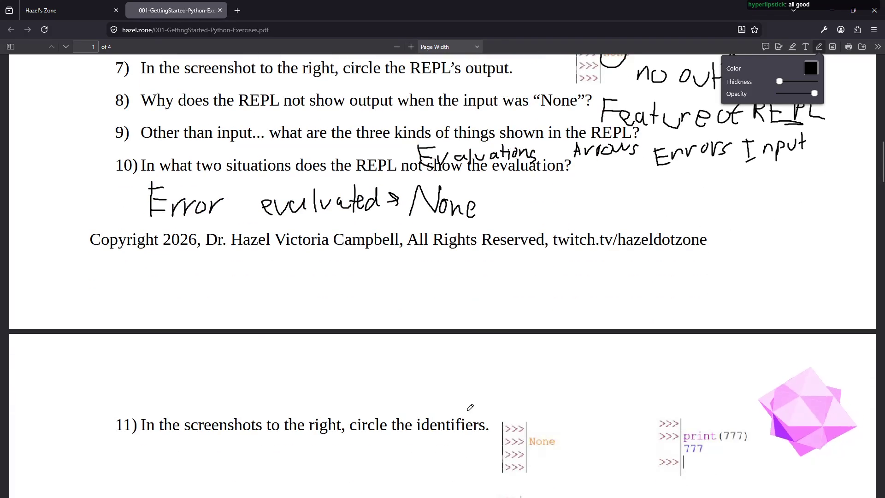
pyautogui.scroll(-4, 463, 443)
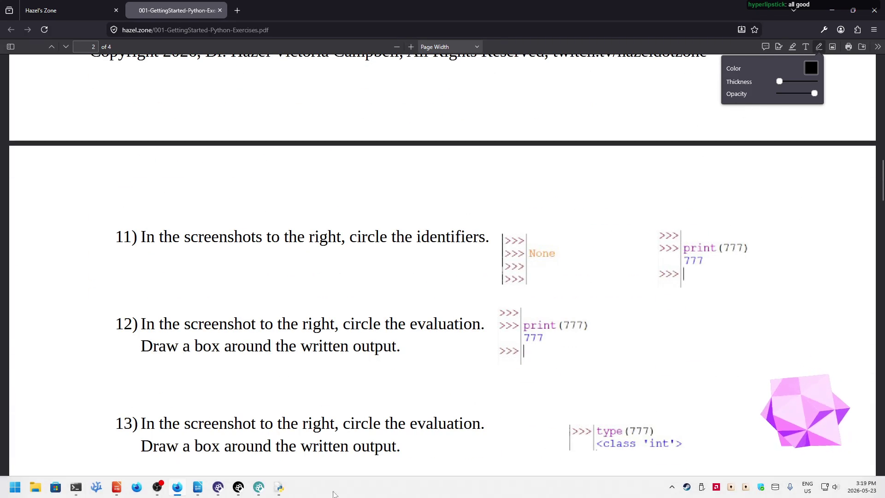
pyautogui.scroll(-1, 368, 334)
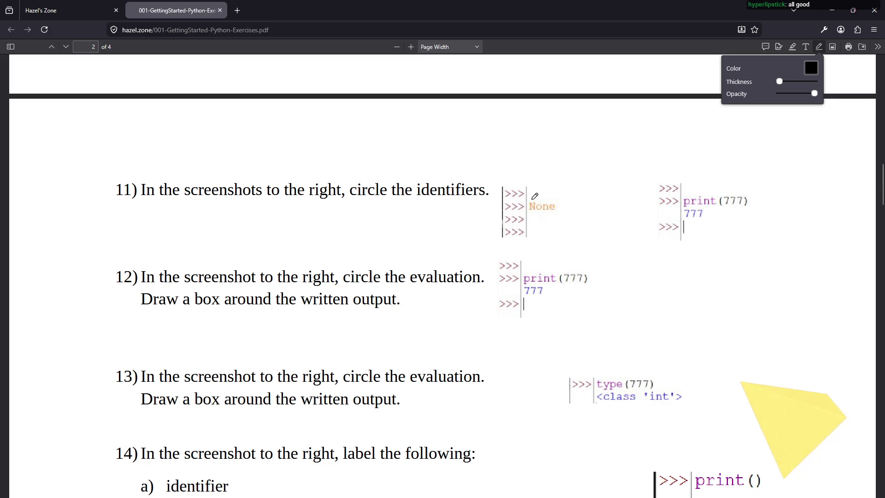
pyautogui.click(537, 195)
pyautogui.moveTo(536, 197)
pyautogui.mouseDown()
pyautogui.moveTo(527, 203)
pyautogui.moveTo(537, 213)
pyautogui.moveTo(560, 213)
pyautogui.moveTo(545, 195)
pyautogui.moveTo(532, 197)
pyautogui.mouseUp()
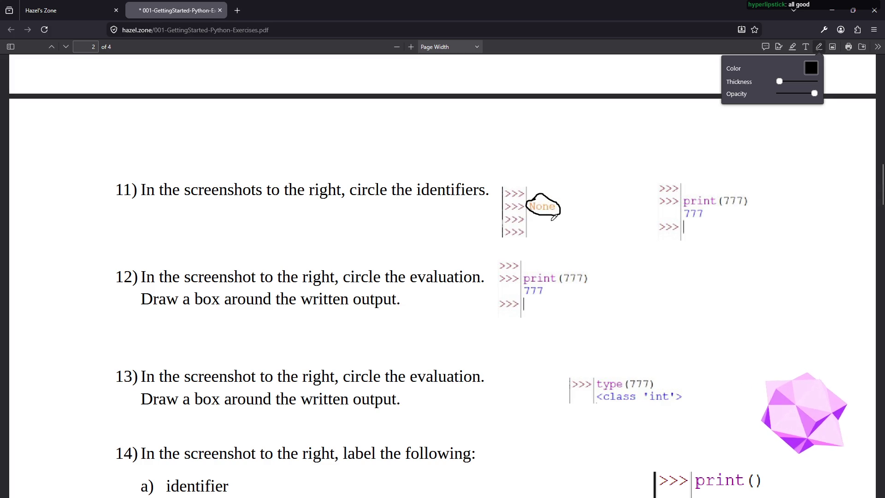
pyautogui.moveTo(693, 196)
pyautogui.mouseDown()
pyautogui.moveTo(680, 199)
pyautogui.moveTo(682, 209)
pyautogui.moveTo(715, 204)
pyautogui.moveTo(720, 195)
pyautogui.moveTo(691, 193)
pyautogui.mouseUp()
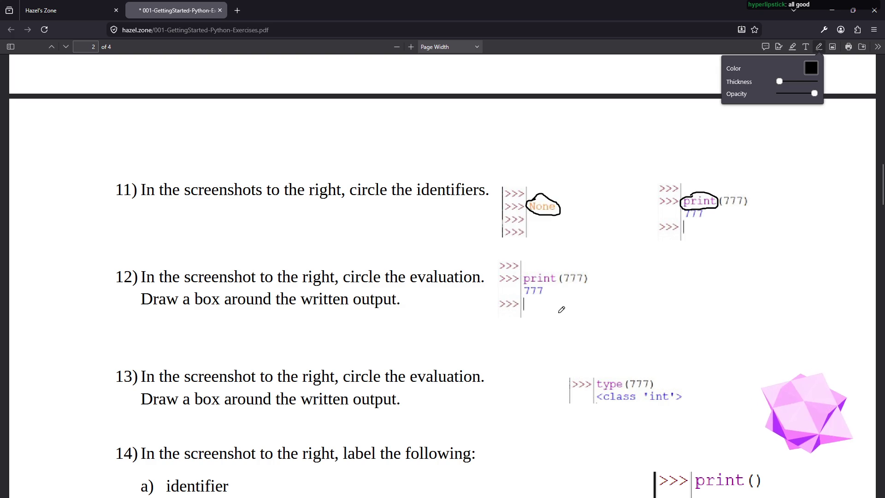
pyautogui.moveTo(651, 265)
pyautogui.mouseDown()
pyautogui.moveTo(653, 273)
pyautogui.moveTo(682, 257)
pyautogui.moveTo(710, 260)
pyautogui.moveTo(714, 271)
pyautogui.moveTo(717, 251)
pyautogui.moveTo(722, 269)
pyautogui.moveTo(741, 271)
pyautogui.moveTo(743, 252)
pyautogui.moveTo(745, 271)
pyautogui.moveTo(757, 259)
pyautogui.moveTo(768, 276)
pyautogui.mouseUp()
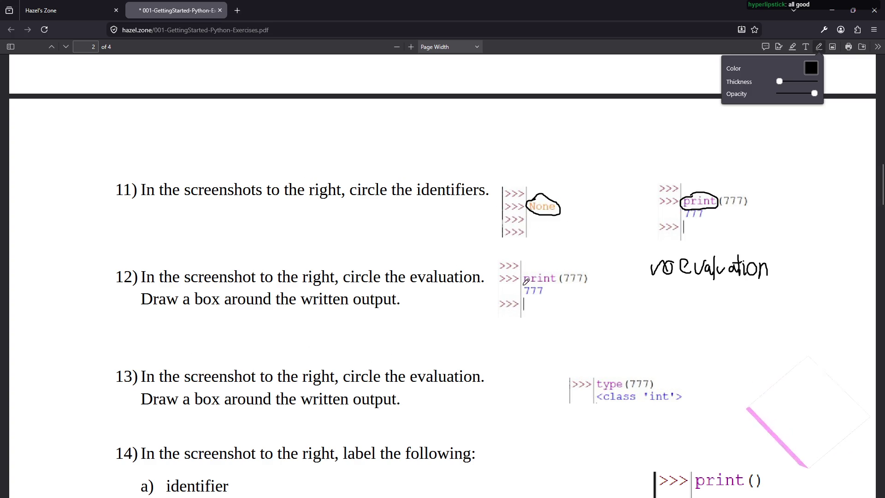
# - Draw an ink box around the 777 output under print(777) in question 12
pyautogui.moveTo(525, 285)
pyautogui.mouseDown()
pyautogui.moveTo(526, 297)
pyautogui.moveTo(549, 300)
pyautogui.moveTo(547, 286)
pyautogui.moveTo(526, 284)
pyautogui.mouseUp()
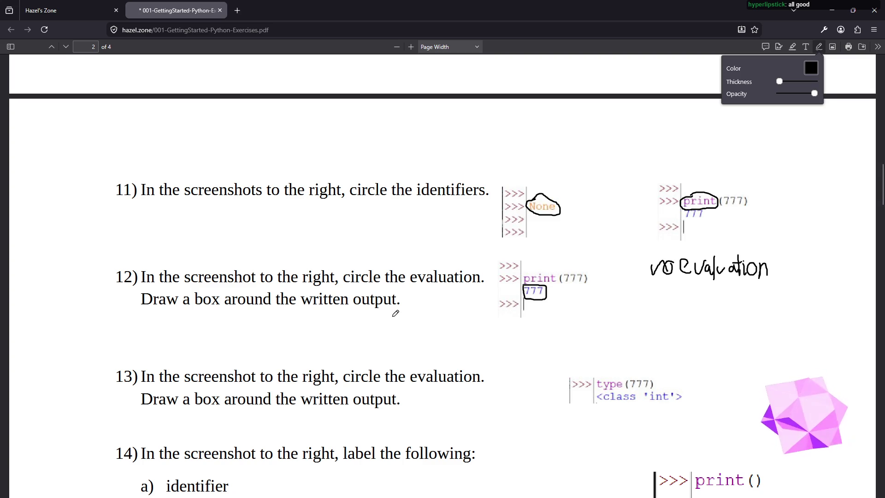
pyautogui.scroll(-3, 405, 308)
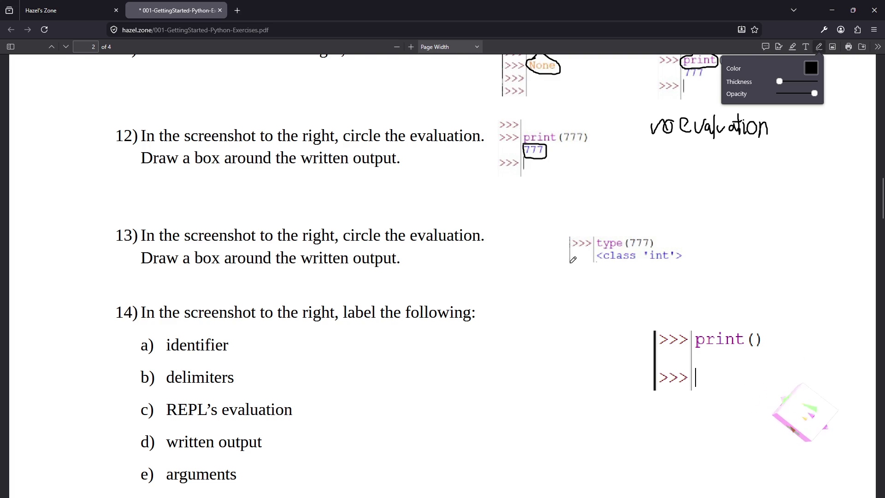
# - Circle <class 'int'> in question 13 and handwrite 'no output' beside the screenshot
pyautogui.moveTo(664, 248)
pyautogui.mouseDown()
pyautogui.moveTo(598, 247)
pyautogui.moveTo(590, 256)
pyautogui.moveTo(619, 263)
pyautogui.moveTo(687, 255)
pyautogui.moveTo(667, 245)
pyautogui.mouseUp()
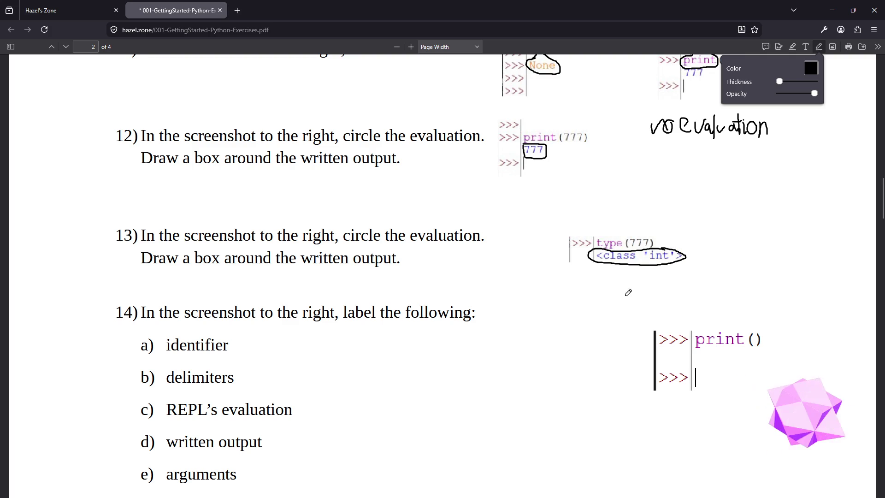
pyautogui.moveTo(680, 223)
pyautogui.mouseDown()
pyautogui.moveTo(680, 236)
pyautogui.moveTo(692, 225)
pyautogui.moveTo(694, 242)
pyautogui.moveTo(699, 225)
pyautogui.mouseUp()
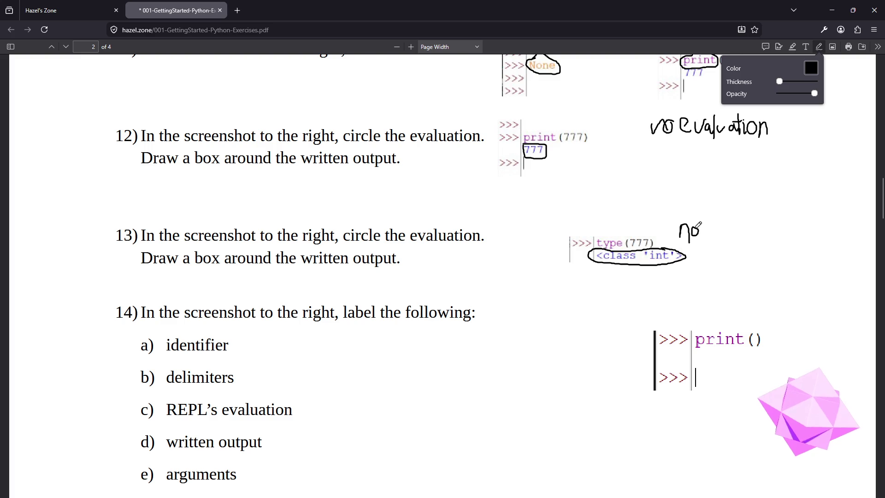
pyautogui.moveTo(713, 227)
pyautogui.mouseDown()
pyautogui.moveTo(733, 227)
pyautogui.moveTo(742, 213)
pyautogui.moveTo(739, 241)
pyautogui.mouseUp()
pyautogui.moveTo(735, 226)
pyautogui.mouseDown()
pyautogui.moveTo(747, 221)
pyautogui.moveTo(745, 249)
pyautogui.moveTo(755, 227)
pyautogui.moveTo(763, 221)
pyautogui.moveTo(768, 236)
pyautogui.moveTo(776, 220)
pyautogui.mouseUp()
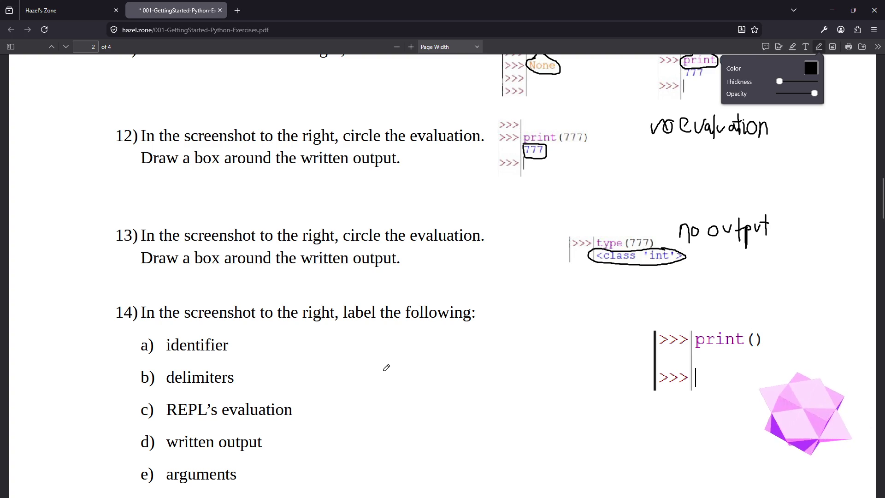
# - Label print as a and both parentheses as b in question 14's print() screenshot
pyautogui.scroll(-1, 385, 365)
pyautogui.scroll(-1, 387, 364)
pyautogui.scroll(-1, 388, 363)
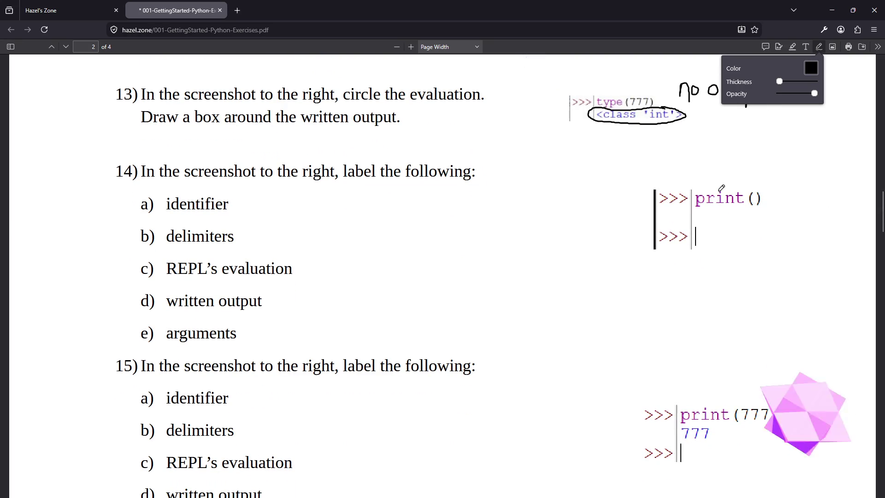
pyautogui.moveTo(721, 177)
pyautogui.mouseDown()
pyautogui.moveTo(714, 181)
pyautogui.moveTo(722, 190)
pyautogui.mouseUp()
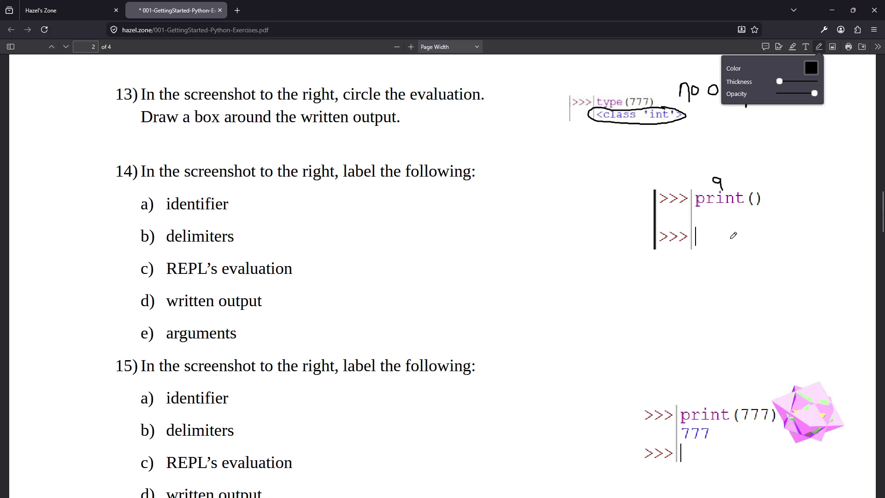
pyautogui.moveTo(745, 182)
pyautogui.mouseDown()
pyautogui.moveTo(751, 177)
pyautogui.moveTo(746, 189)
pyautogui.mouseUp()
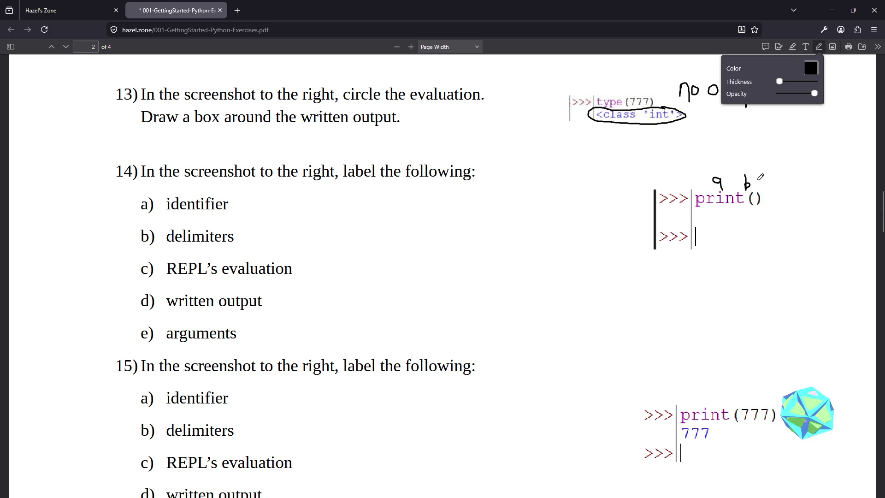
pyautogui.moveTo(757, 176); pyautogui.dragTo(757, 190)
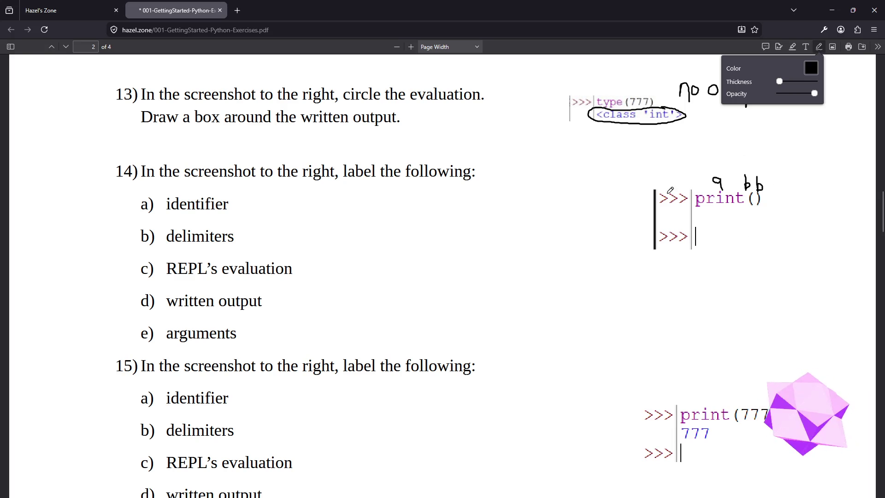
# - Add a crossed-out c, d on the empty output line, and e inside the parentheses
pyautogui.scroll(1, 757, 277)
pyautogui.scroll(1, 757, 276)
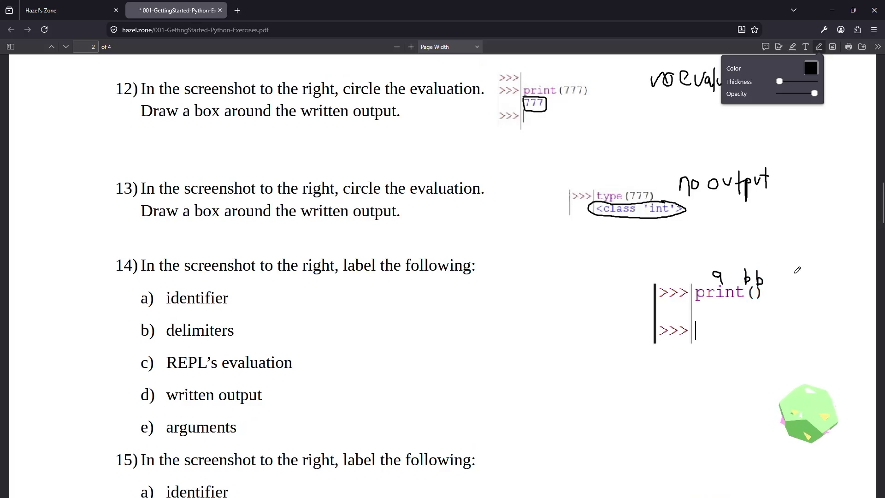
pyautogui.moveTo(822, 268)
pyautogui.mouseDown()
pyautogui.moveTo(813, 272)
pyautogui.moveTo(822, 286)
pyautogui.moveTo(821, 255)
pyautogui.mouseUp()
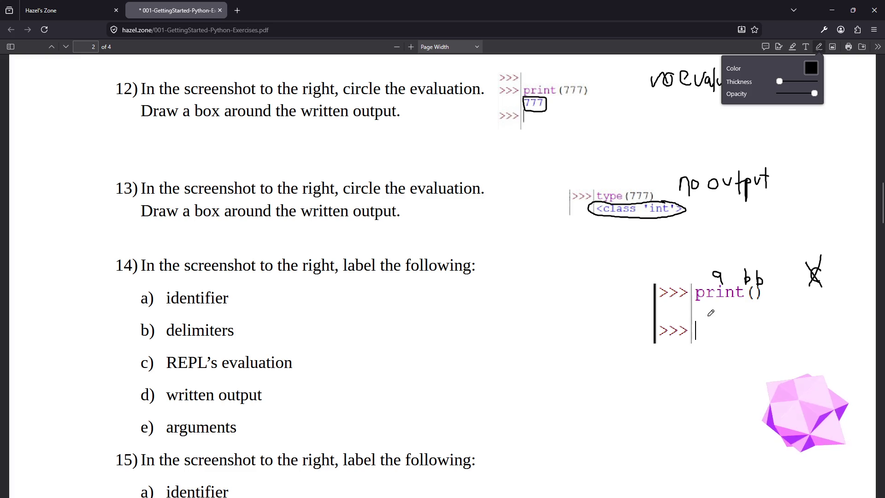
pyautogui.moveTo(702, 308)
pyautogui.mouseDown()
pyautogui.moveTo(695, 314)
pyautogui.moveTo(702, 303)
pyautogui.mouseUp()
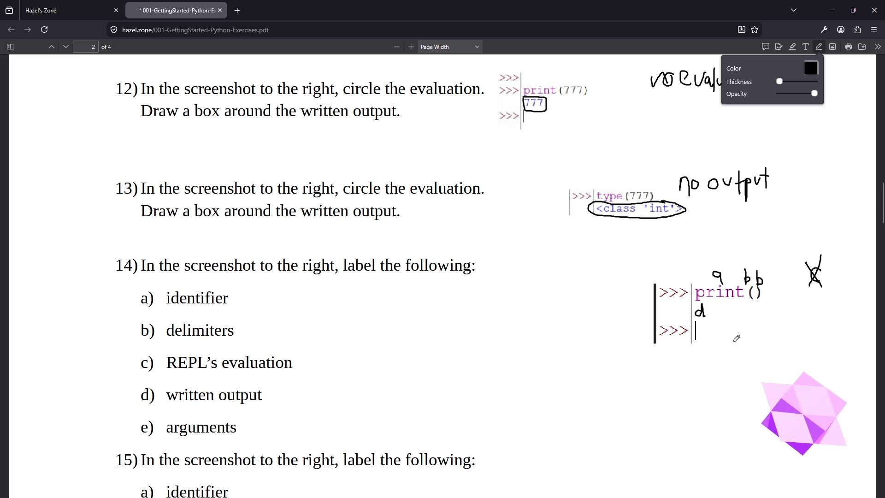
pyautogui.moveTo(754, 297)
pyautogui.mouseDown()
pyautogui.moveTo(778, 301)
pyautogui.moveTo(772, 308)
pyautogui.mouseUp()
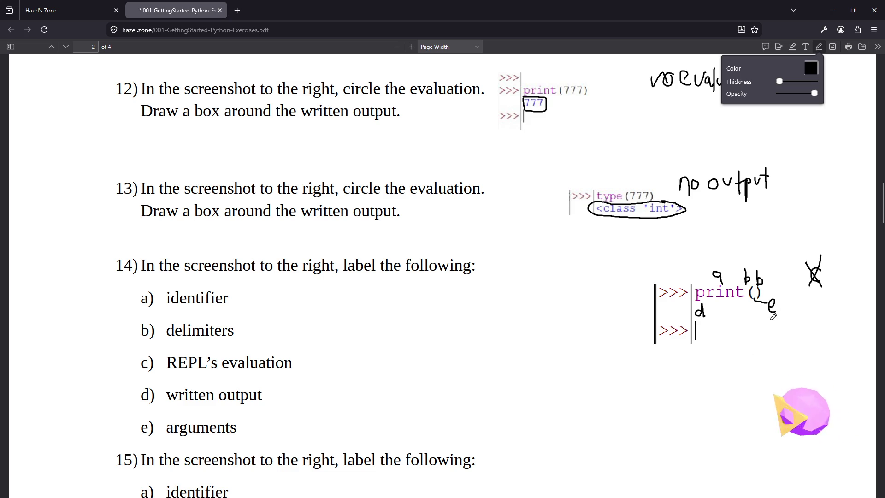
pyautogui.scroll(-2, 765, 320)
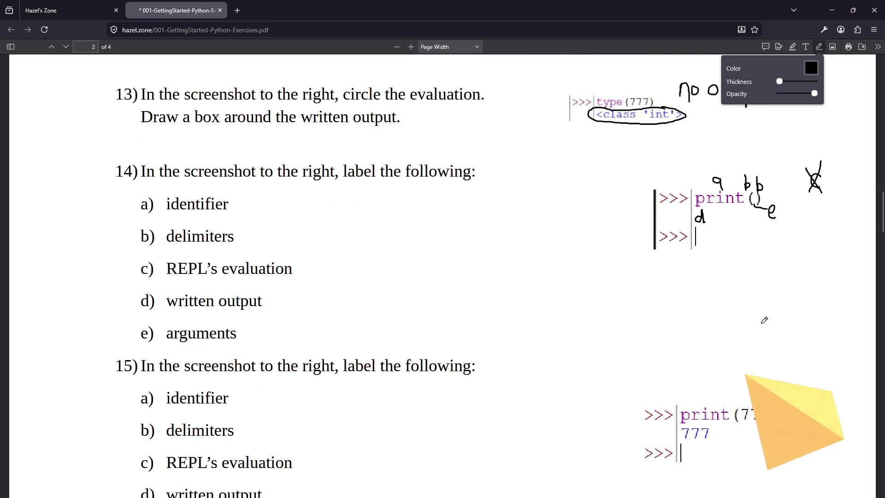
pyautogui.scroll(-2, 764, 319)
# - Label question 15's print(777) with a, b, e for 777, d for output, and crossed-out c
pyautogui.scroll(1, 765, 354)
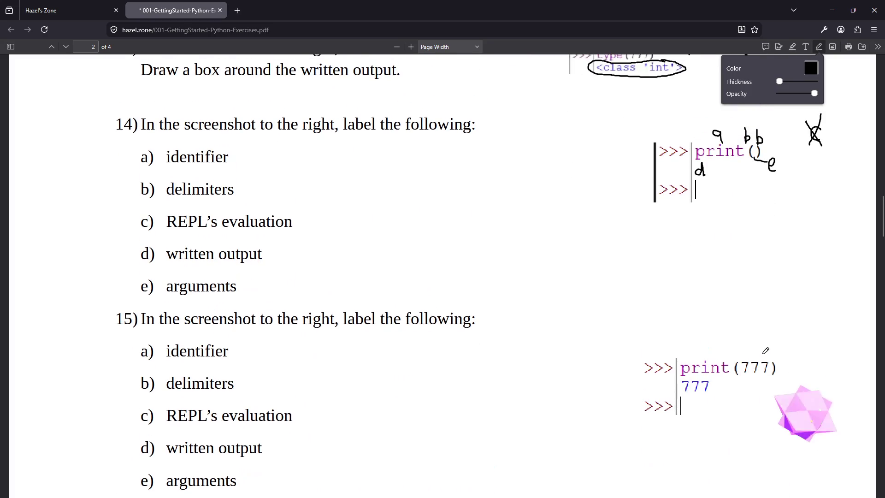
pyautogui.scroll(-1, 767, 345)
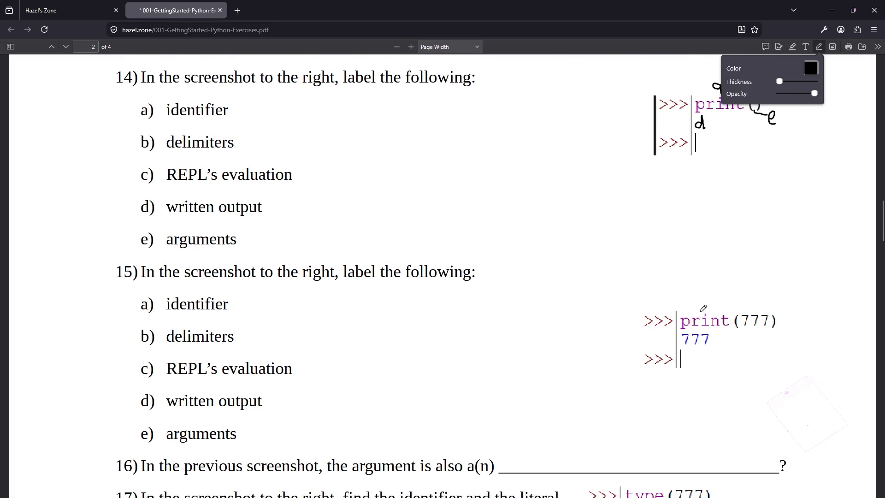
pyautogui.moveTo(712, 302)
pyautogui.mouseDown()
pyautogui.moveTo(701, 313)
pyautogui.moveTo(712, 301)
pyautogui.moveTo(714, 310)
pyautogui.moveTo(776, 310)
pyautogui.mouseUp()
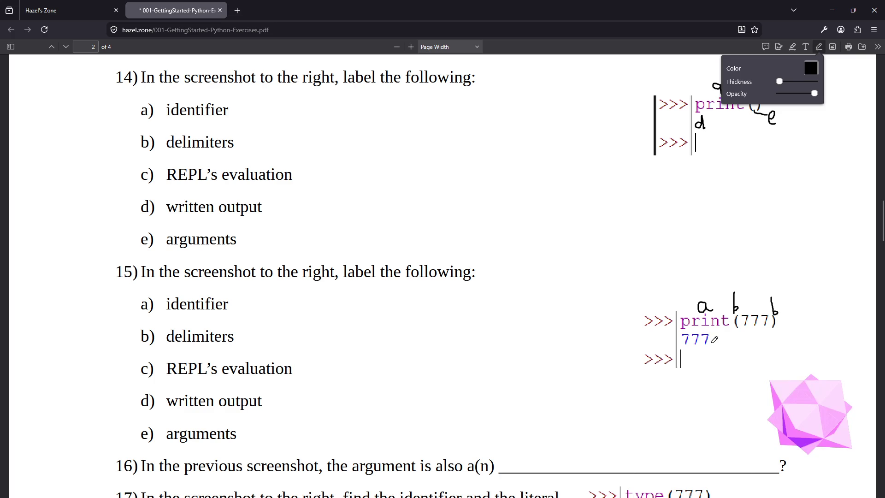
pyautogui.moveTo(830, 311); pyautogui.dragTo(829, 323)
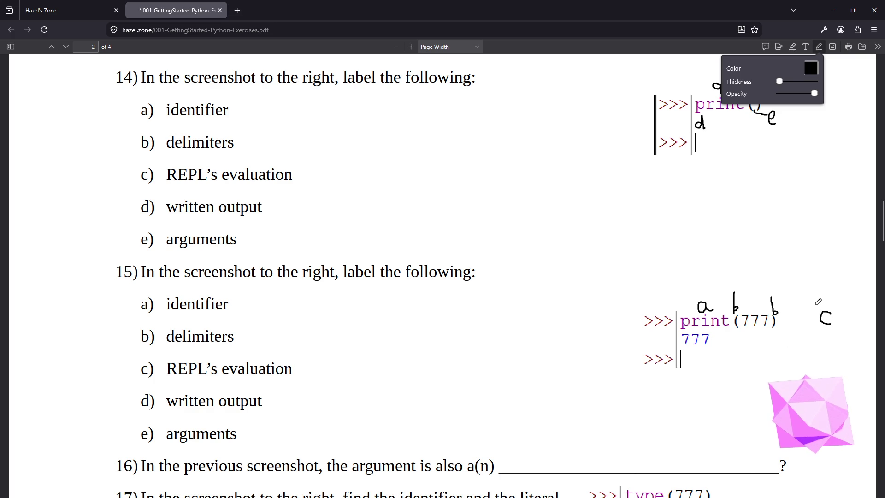
pyautogui.moveTo(812, 302)
pyautogui.mouseDown()
pyautogui.moveTo(832, 323)
pyautogui.moveTo(829, 302)
pyautogui.mouseUp()
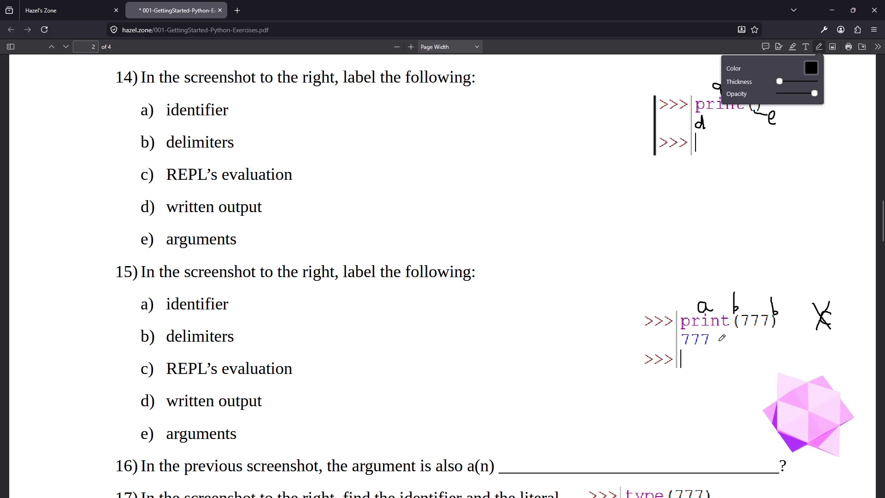
pyautogui.moveTo(719, 338)
pyautogui.mouseDown()
pyautogui.moveTo(708, 350)
pyautogui.moveTo(718, 347)
pyautogui.mouseUp()
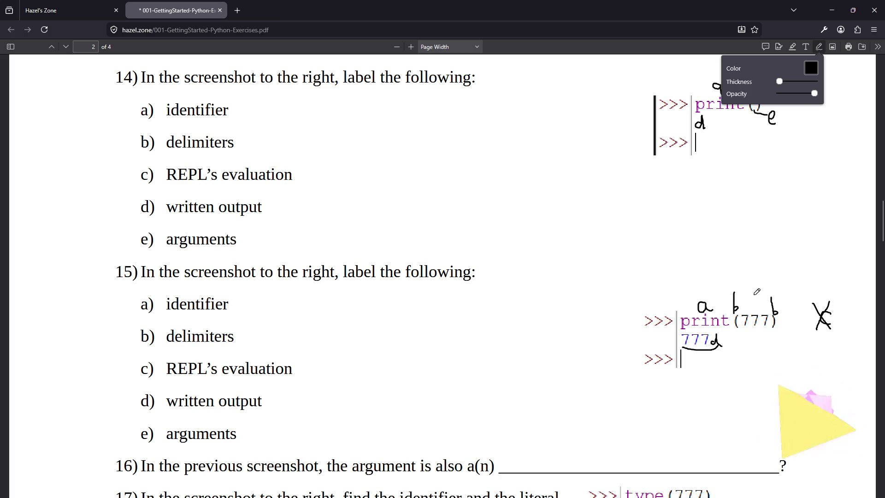
pyautogui.moveTo(746, 306)
pyautogui.mouseDown()
pyautogui.moveTo(752, 301)
pyautogui.moveTo(755, 310)
pyautogui.mouseUp()
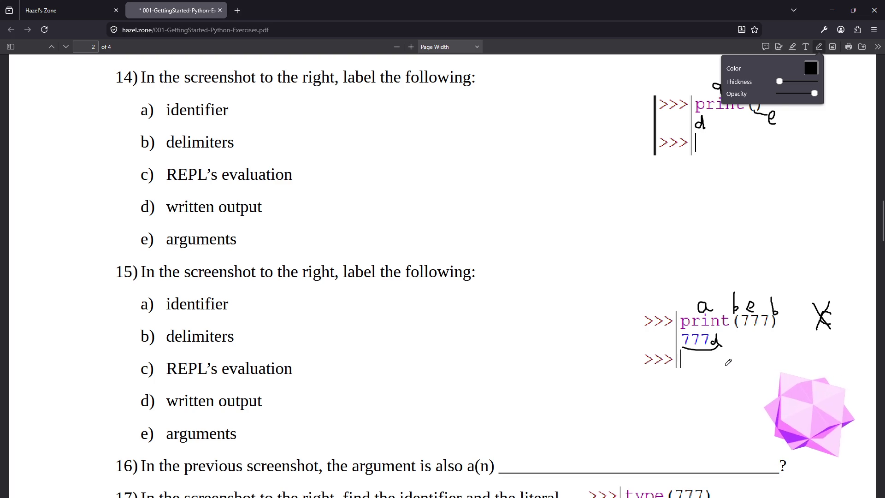
pyautogui.scroll(-2, 728, 362)
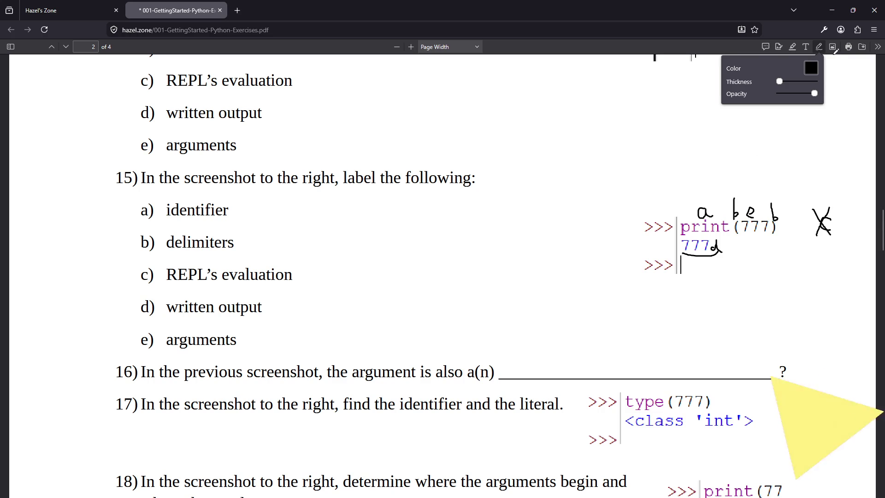
# - Type 'int literal' into question 16's blank, then return to the Draw tool
pyautogui.click(805, 47)
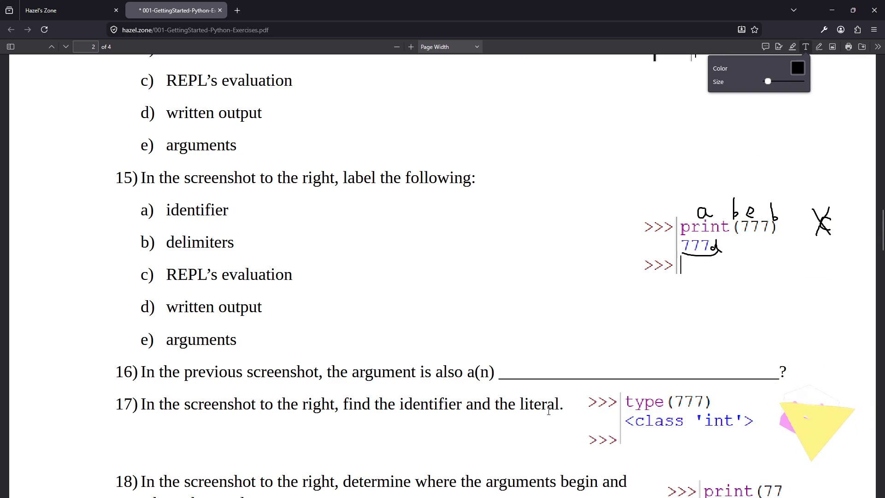
pyautogui.click(522, 374)
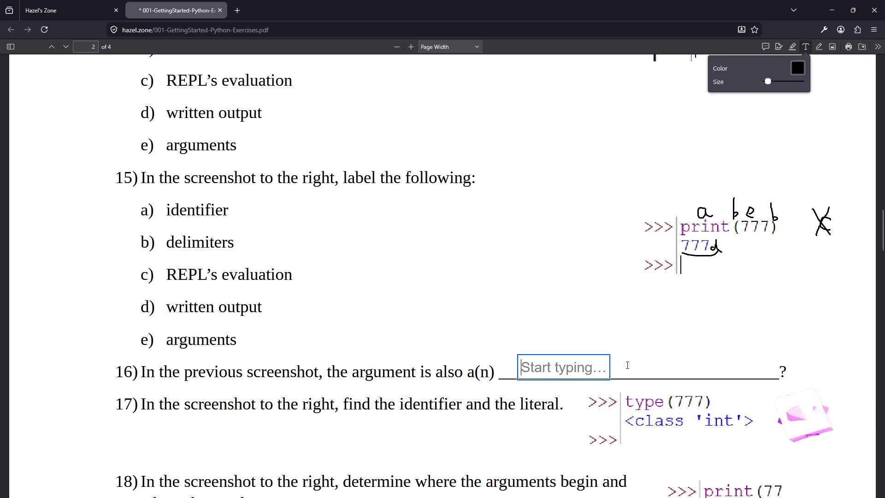
pyautogui.write('int literal')
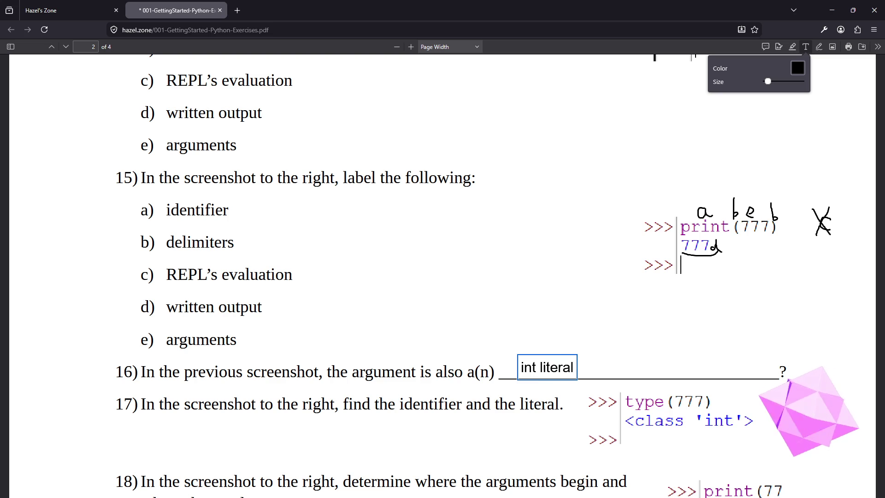
pyautogui.press('Escape')
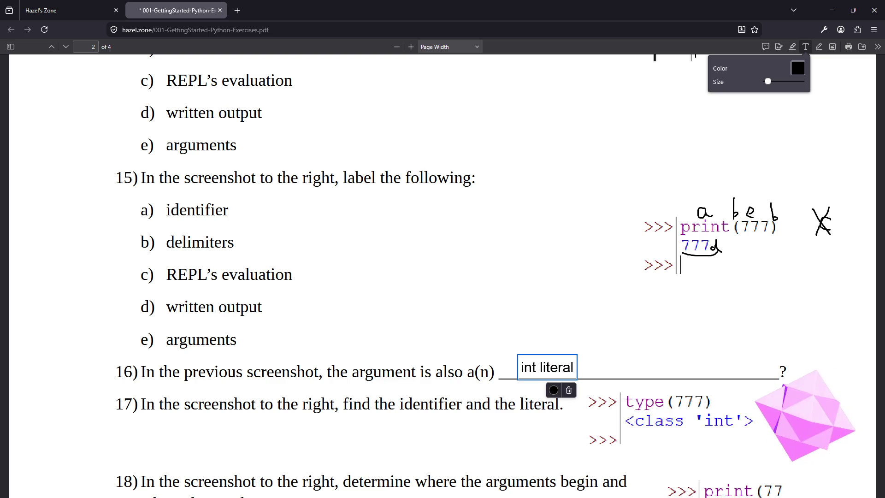
pyautogui.click(818, 47)
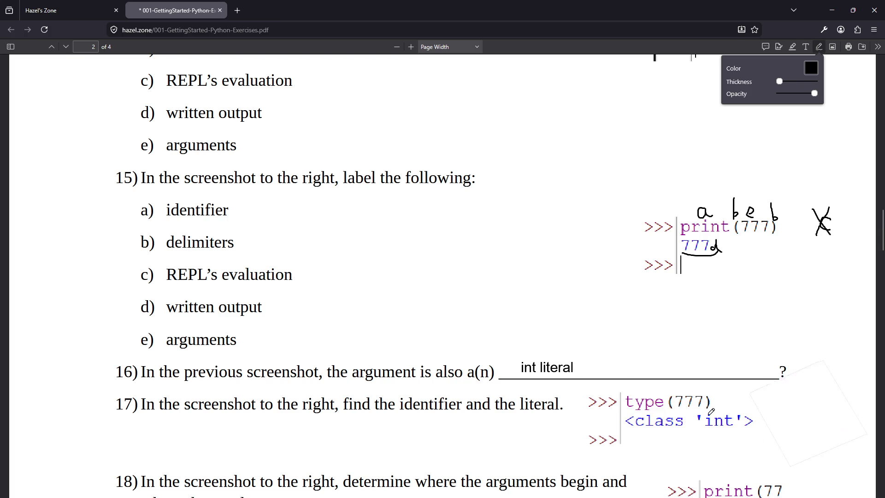
pyautogui.scroll(-2, 699, 431)
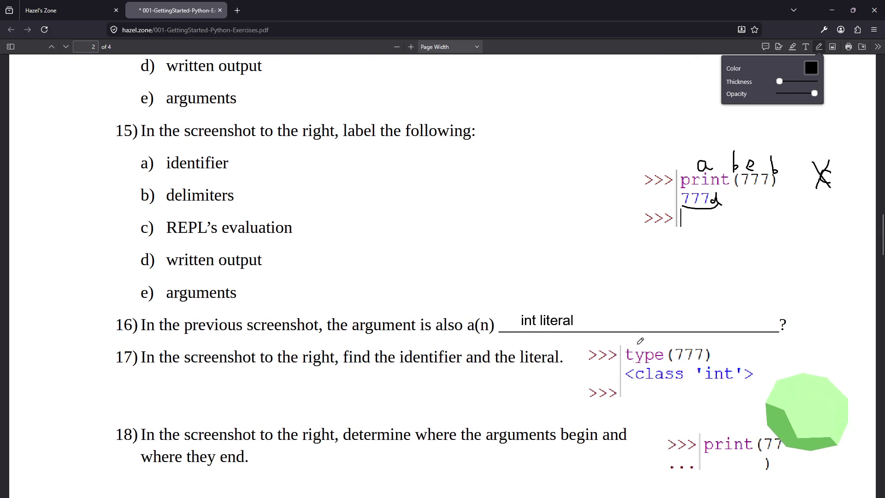
# - Ink 'id' above type and 'literal' above 777 in question 17's type(777)
pyautogui.moveTo(637, 344); pyautogui.dragTo(643, 348)
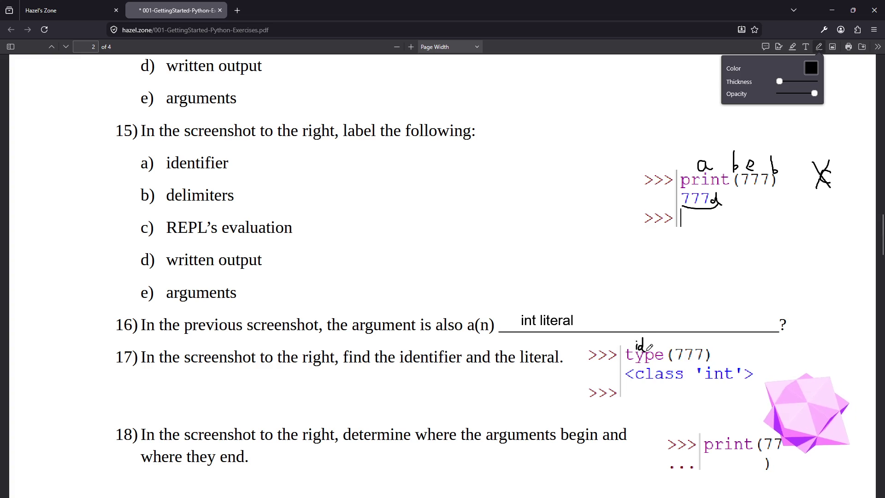
pyautogui.moveTo(682, 343); pyautogui.dragTo(713, 348)
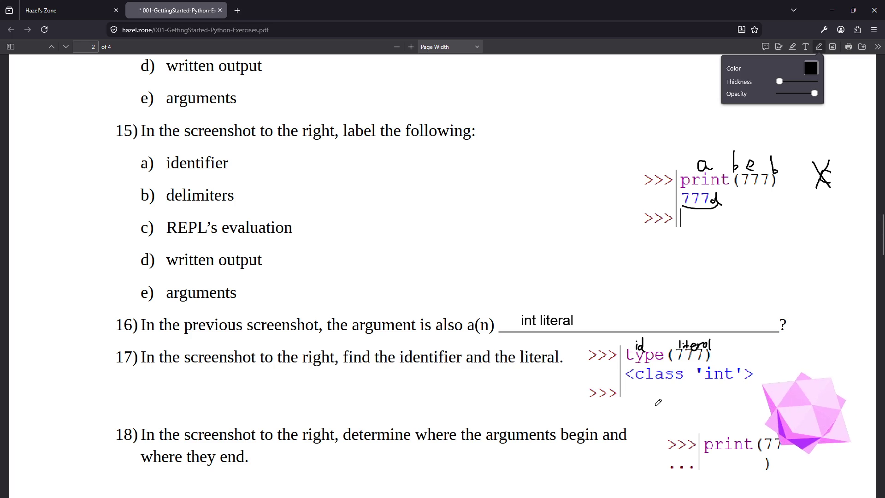
pyautogui.scroll(-3, 658, 401)
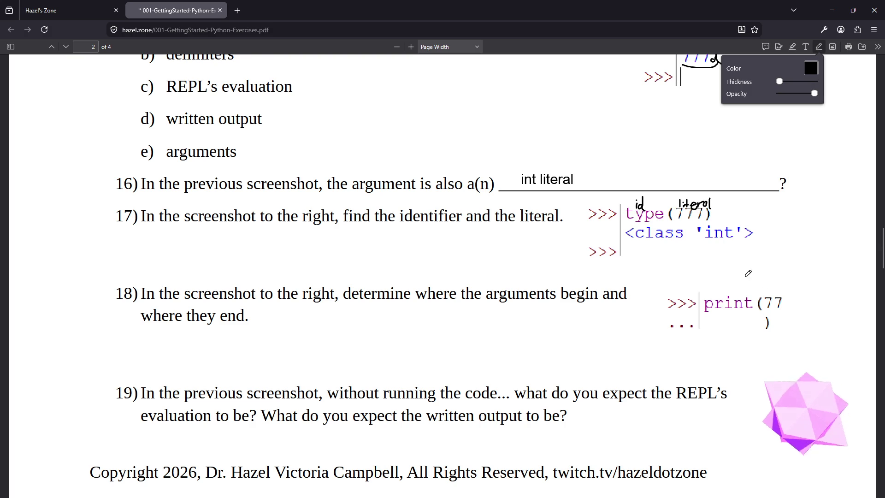
# - Handwrite 'begin' above the opening parenthesis and 'end' below the closing one in question 18
pyautogui.moveTo(754, 285)
pyautogui.mouseDown()
pyautogui.moveTo(738, 288)
pyautogui.moveTo(765, 278)
pyautogui.mouseUp()
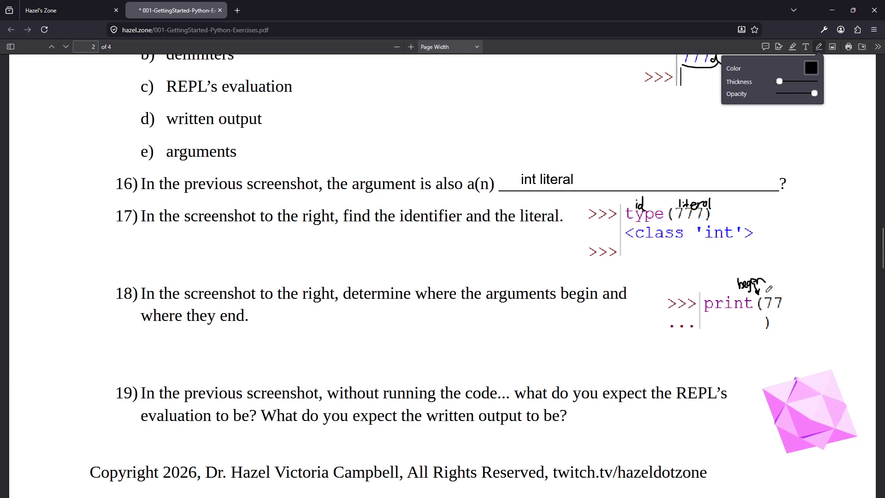
pyautogui.moveTo(757, 335); pyautogui.dragTo(786, 335)
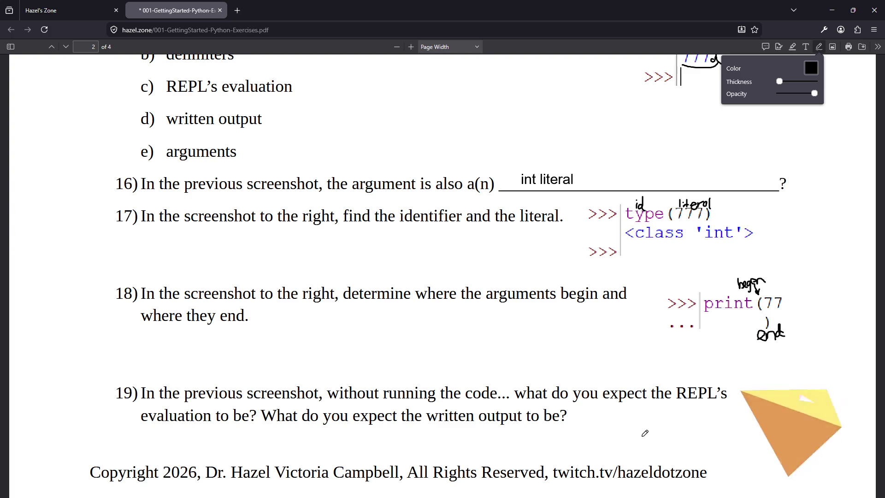
pyautogui.click(805, 46)
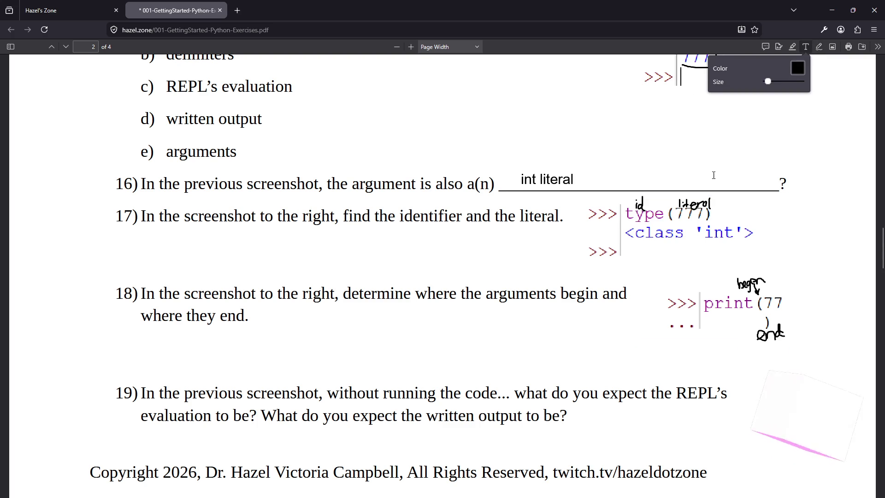
# - Add a typed answer reading "REPL's evaluation to be None" below question 19
pyautogui.click(382, 441)
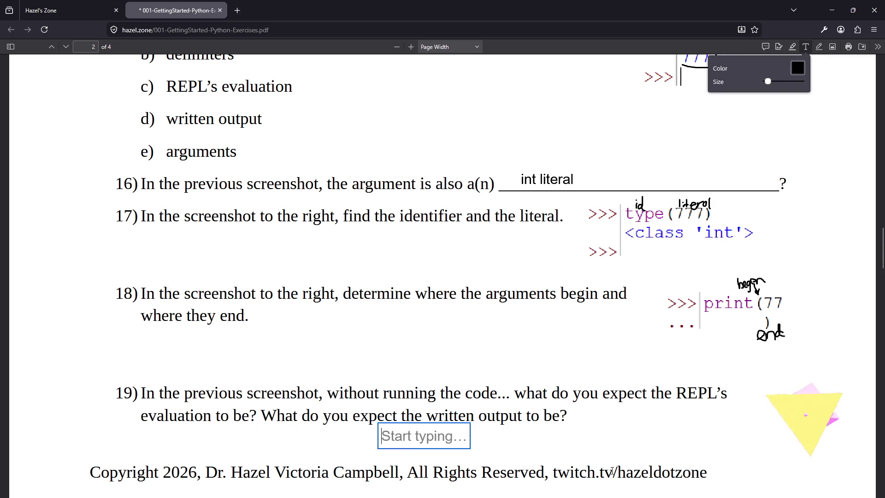
pyautogui.write('None')
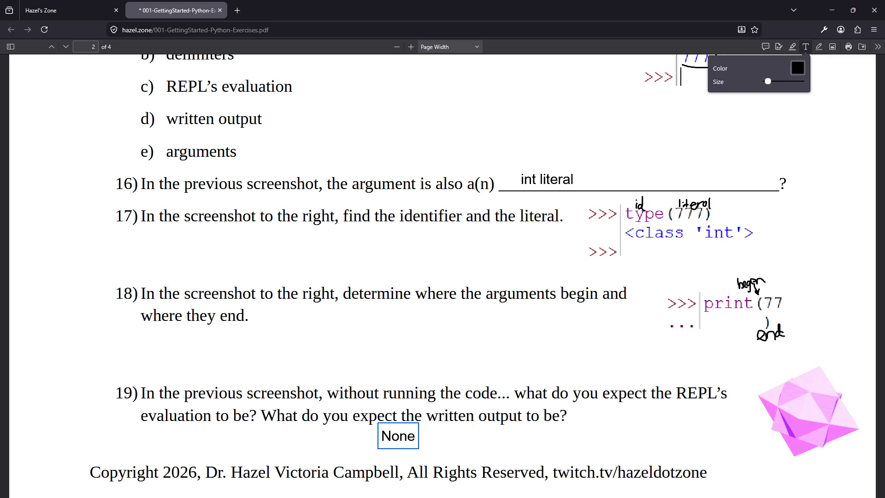
pyautogui.write('REP')
pyautogui.press('BackSpace')
pyautogui.write("PL's evaluation ")
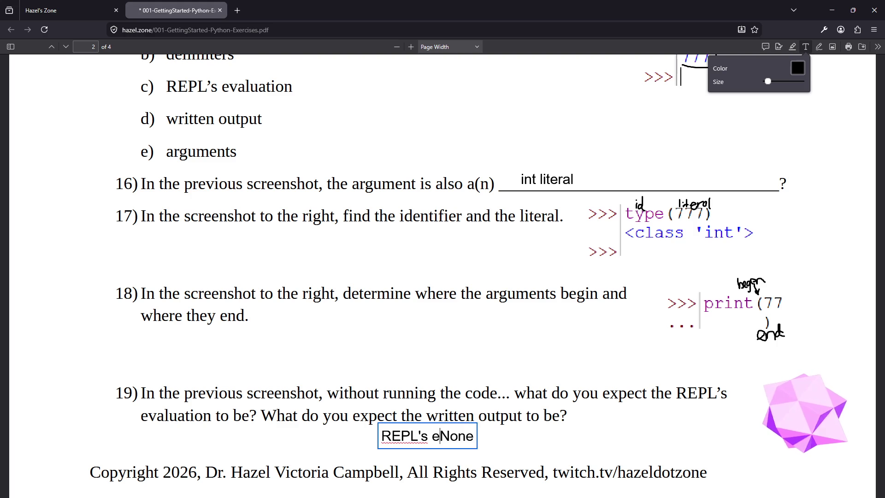
pyautogui.write('to be')
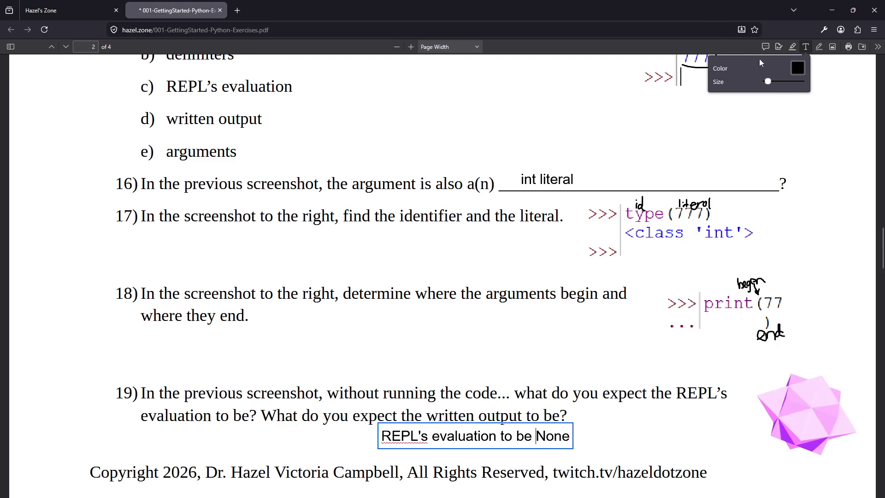
pyautogui.press('Escape')
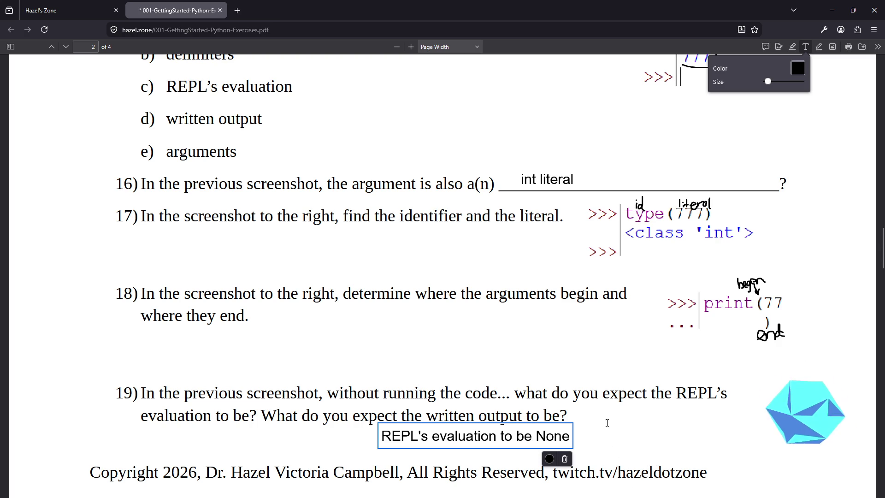
# - Add a second typed answer 'Written output: 77' to the right of question 19
pyautogui.click(622, 434)
pyautogui.write('Writ')
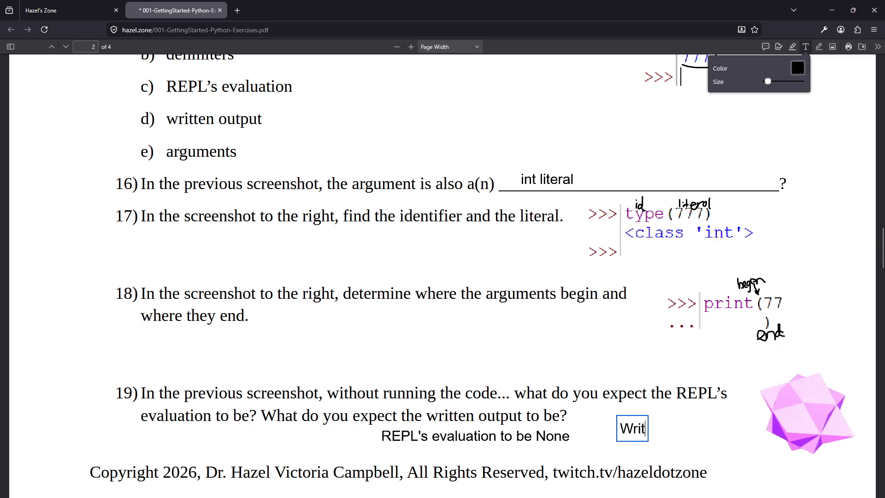
pyautogui.write('ten output: 88')
pyautogui.press('BackSpace')
pyautogui.press('BackSpace')
pyautogui.write('77')
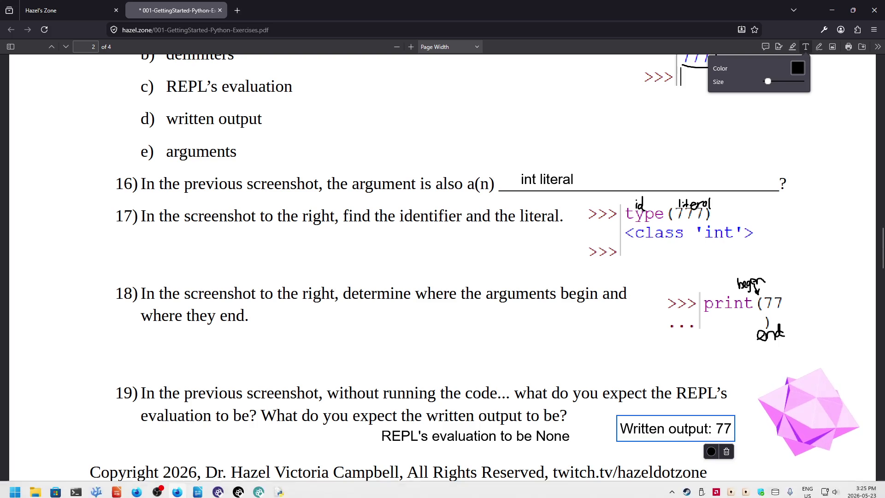
pyautogui.scroll(-2, 777, 382)
pyautogui.click(778, 383)
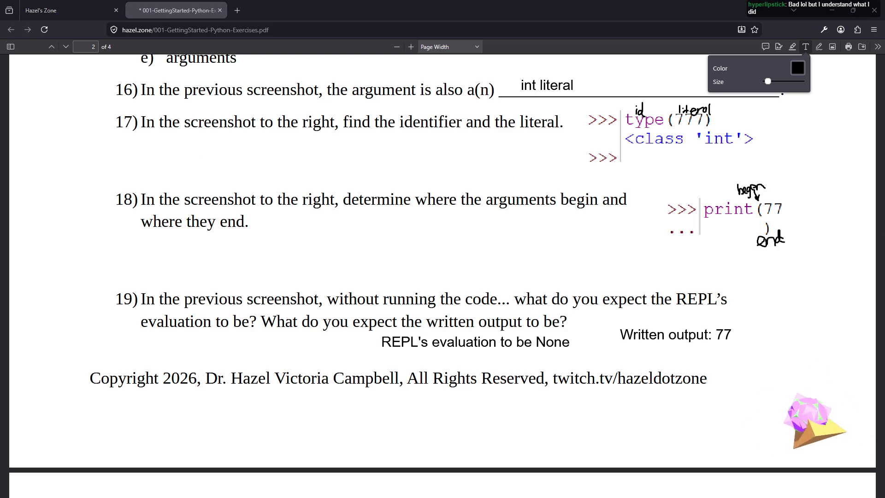
pyautogui.press('super+ctrl+l')
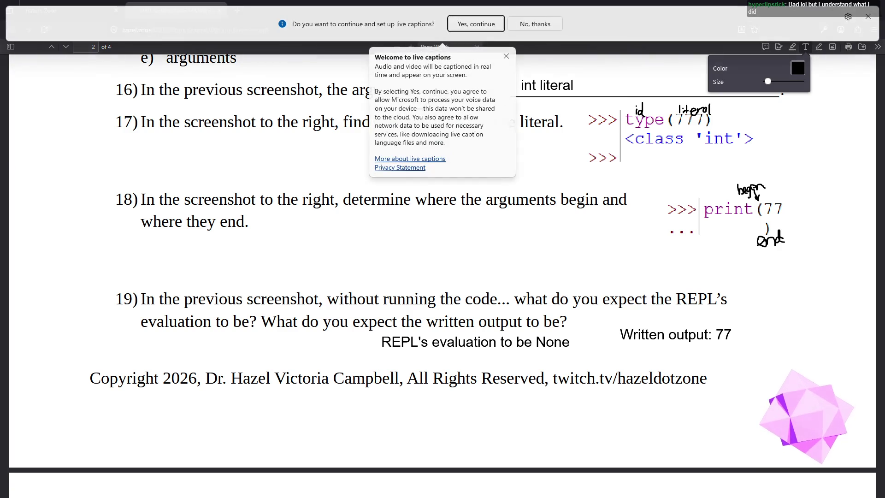
# - Set up Live Captions in English (United States), include microphone audio, and dismiss the welcome popup
pyautogui.click(469, 20)
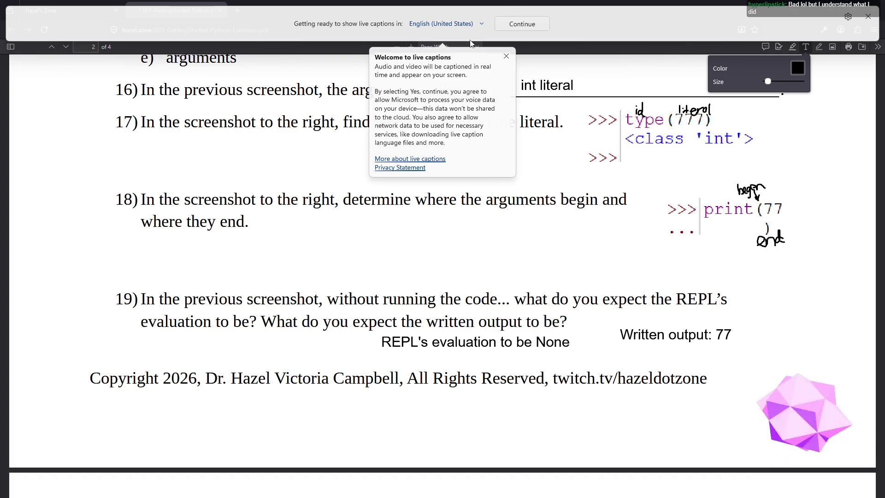
pyautogui.click(507, 24)
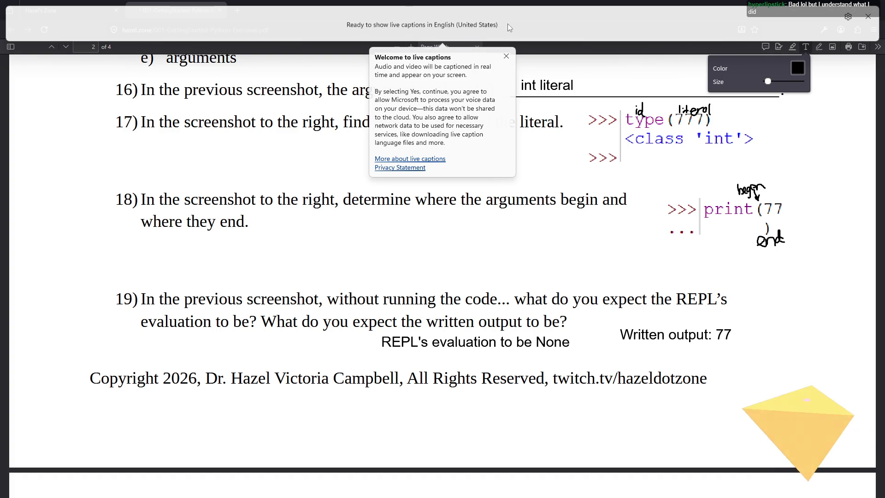
pyautogui.click(848, 16)
pyautogui.moveTo(849, 64)
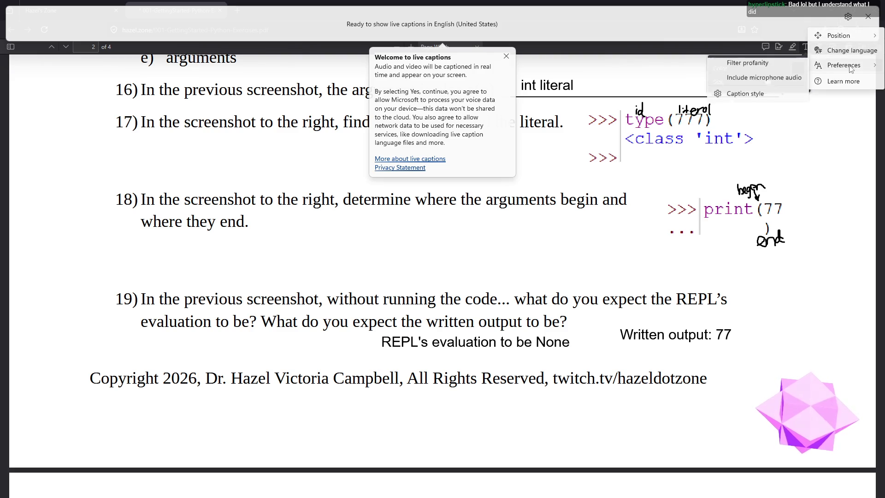
pyautogui.click(791, 83)
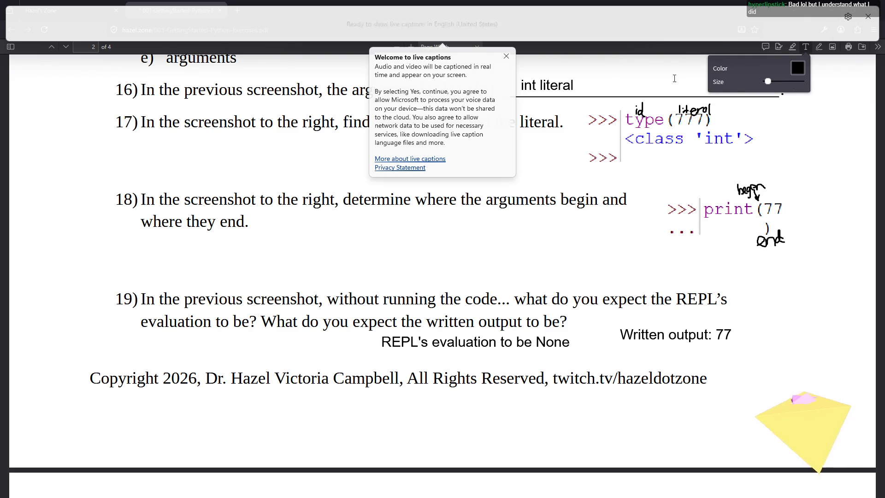
pyautogui.click(507, 57)
pyautogui.click(847, 16)
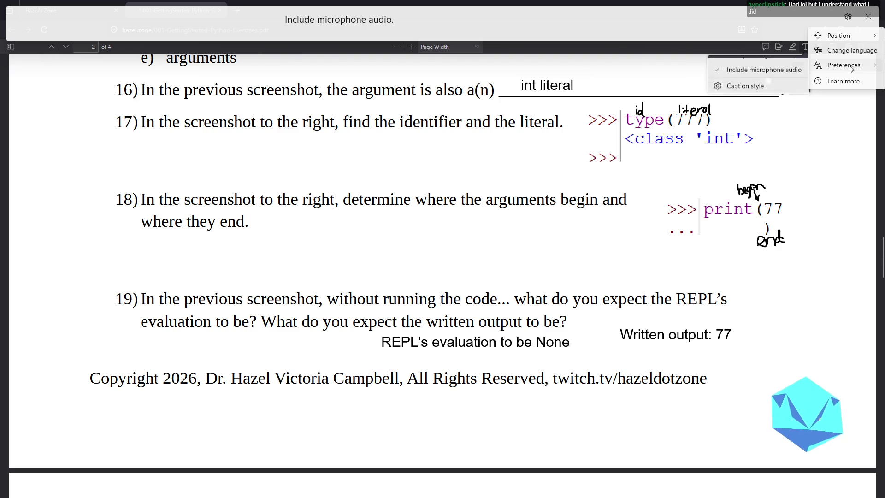
pyautogui.click(739, 24)
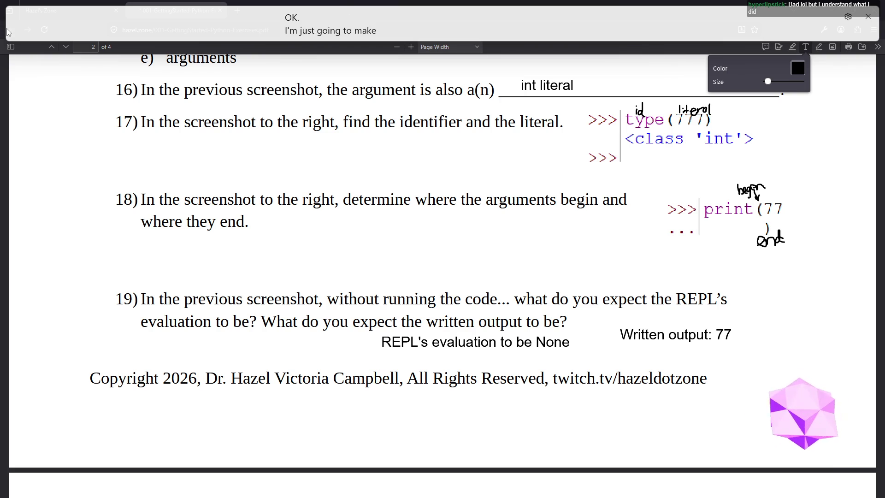
# - Narrow the captions window and move it to the bottom-right corner over the PDF
pyautogui.moveTo(6, 31)
pyautogui.mouseDown()
pyautogui.moveTo(154, 18)
pyautogui.moveTo(571, 19)
pyautogui.moveTo(556, 19)
pyautogui.mouseUp()
pyautogui.moveTo(785, 23); pyautogui.dragTo(735, 23)
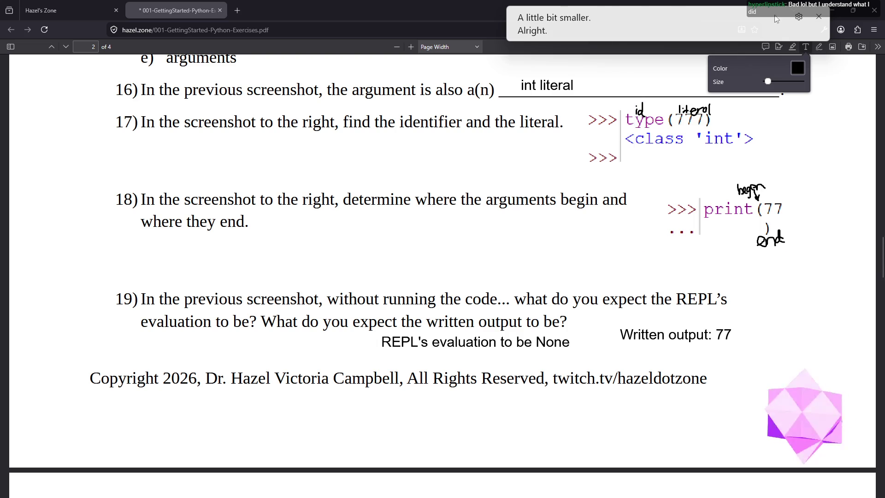
pyautogui.moveTo(776, 23); pyautogui.dragTo(829, 476)
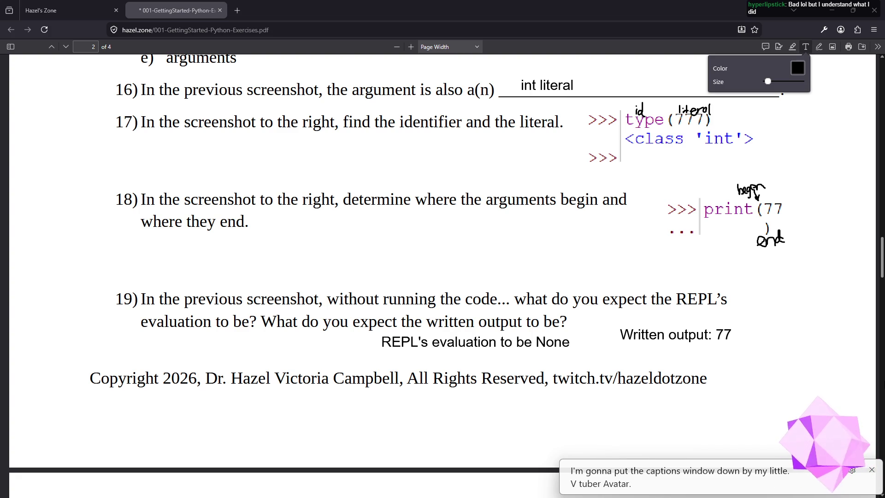
pyautogui.scroll(-6, 537, 195)
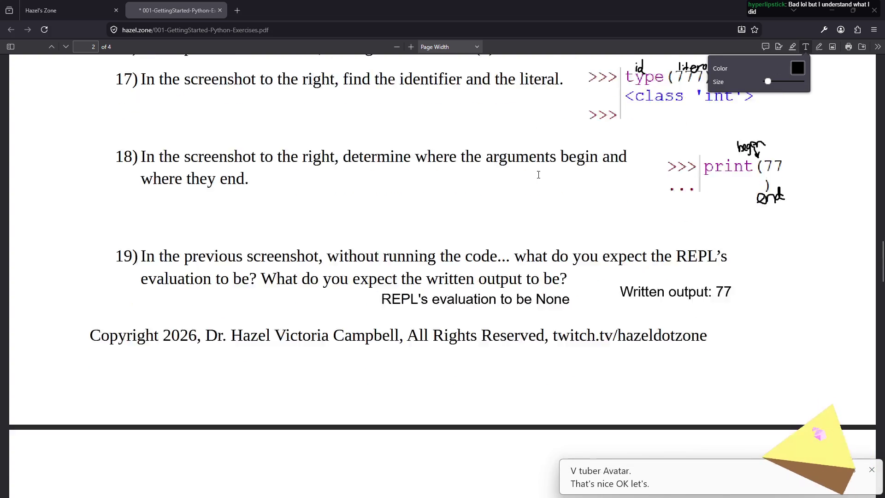
# - On question 20's type(777), ink 1 over 777, 2 over type, and 'eval' after <class 'int'>
pyautogui.scroll(-2, 521, 212)
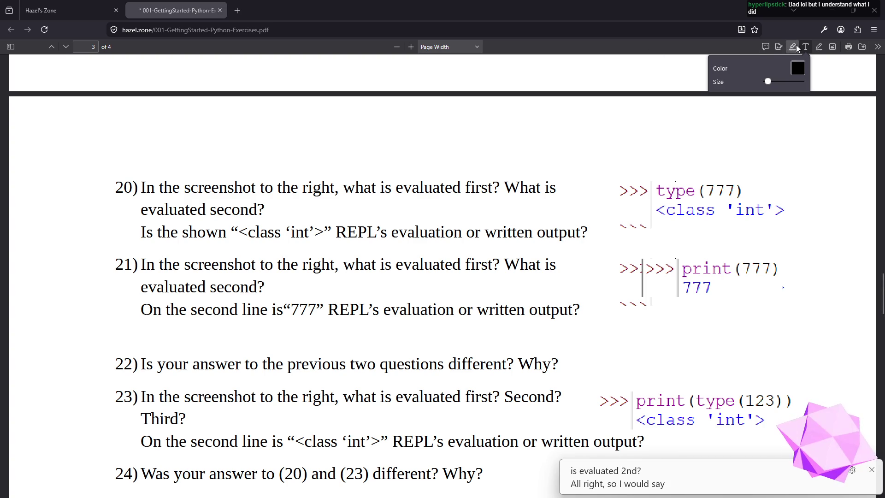
pyautogui.click(818, 46)
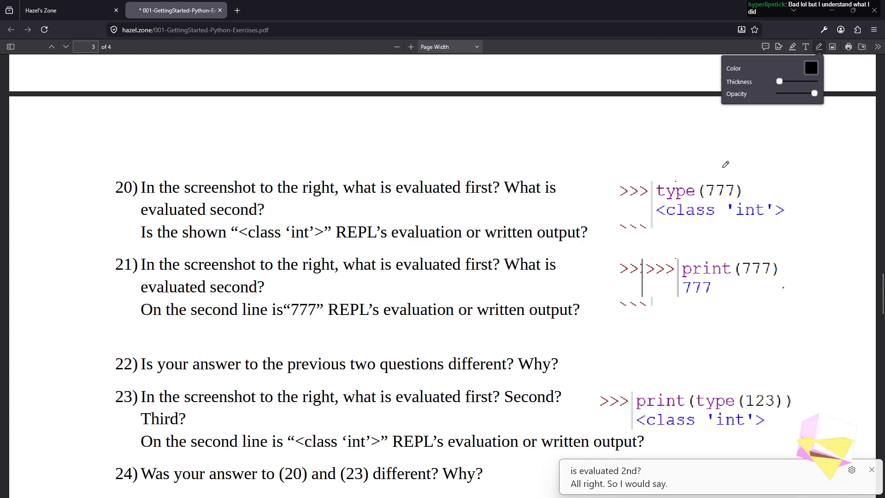
pyautogui.moveTo(718, 165); pyautogui.dragTo(718, 179)
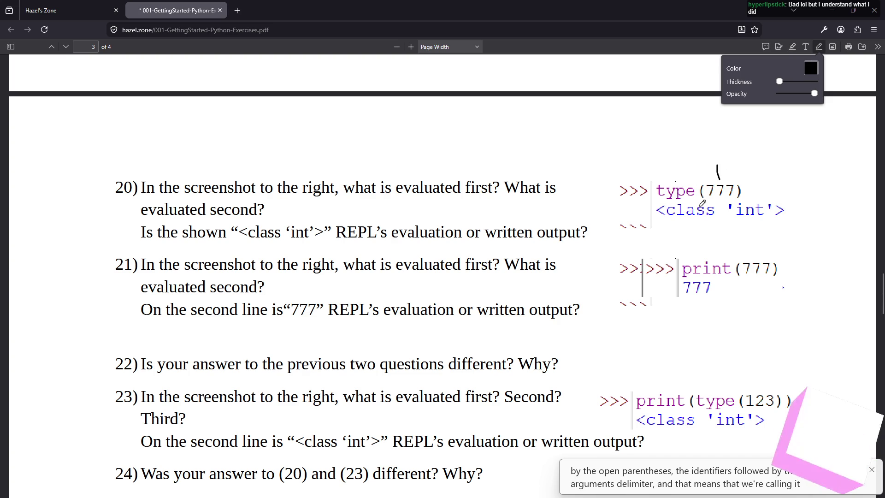
pyautogui.moveTo(674, 175); pyautogui.dragTo(691, 183)
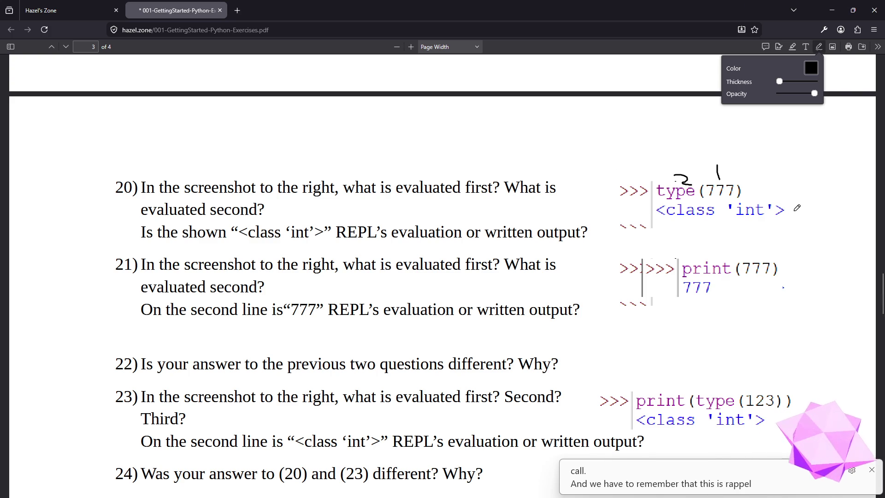
pyautogui.moveTo(790, 212)
pyautogui.mouseDown()
pyautogui.moveTo(807, 198)
pyautogui.moveTo(817, 209)
pyautogui.moveTo(821, 192)
pyautogui.moveTo(834, 202)
pyautogui.mouseUp()
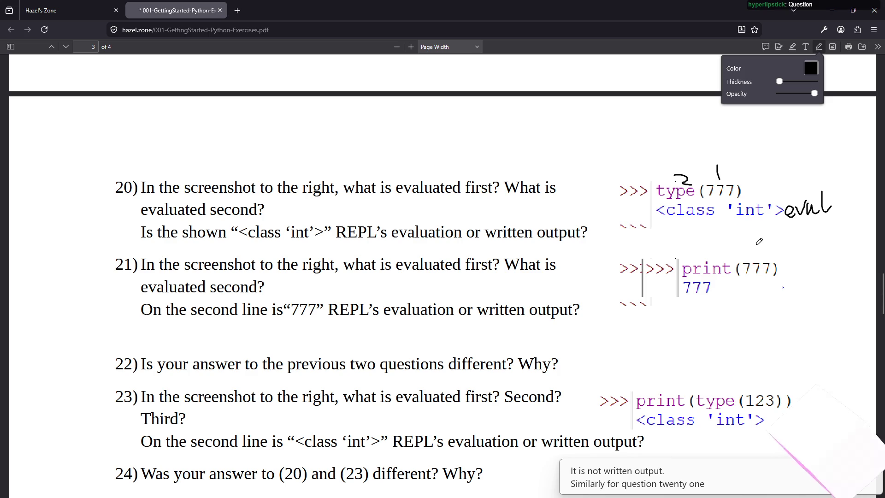
# - On question 21's print(777), ink 1 over 777, 2 over print, and label the output line
pyautogui.moveTo(756, 246); pyautogui.dragTo(756, 256)
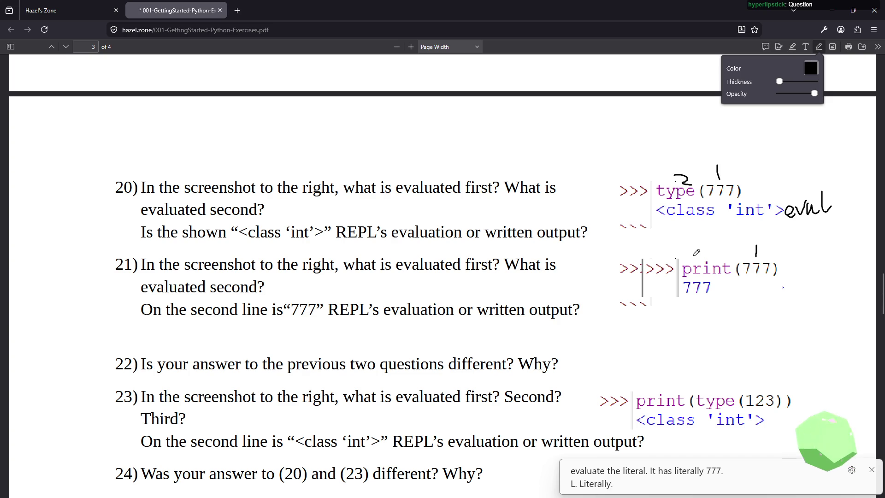
pyautogui.moveTo(696, 248); pyautogui.dragTo(714, 263)
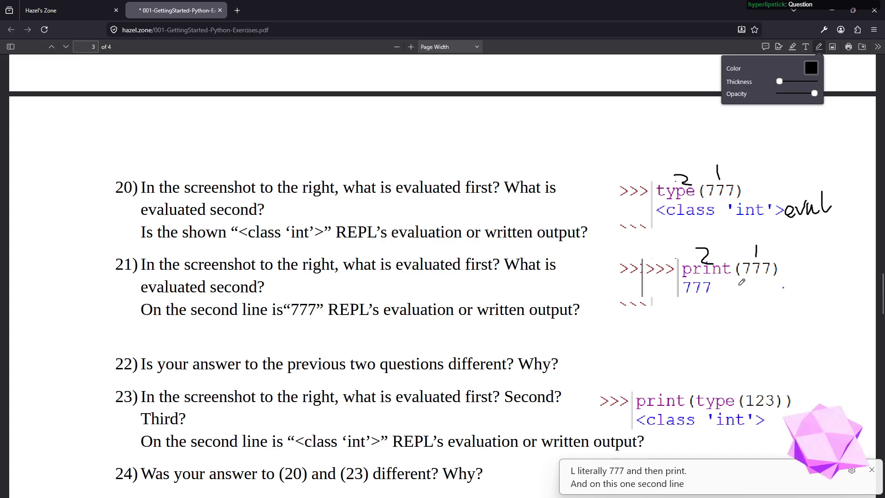
pyautogui.moveTo(743, 281)
pyautogui.mouseDown()
pyautogui.moveTo(757, 292)
pyautogui.moveTo(760, 281)
pyautogui.moveTo(762, 294)
pyautogui.moveTo(768, 285)
pyautogui.moveTo(766, 305)
pyautogui.moveTo(788, 280)
pyautogui.moveTo(794, 298)
pyautogui.moveTo(802, 279)
pyautogui.mouseUp()
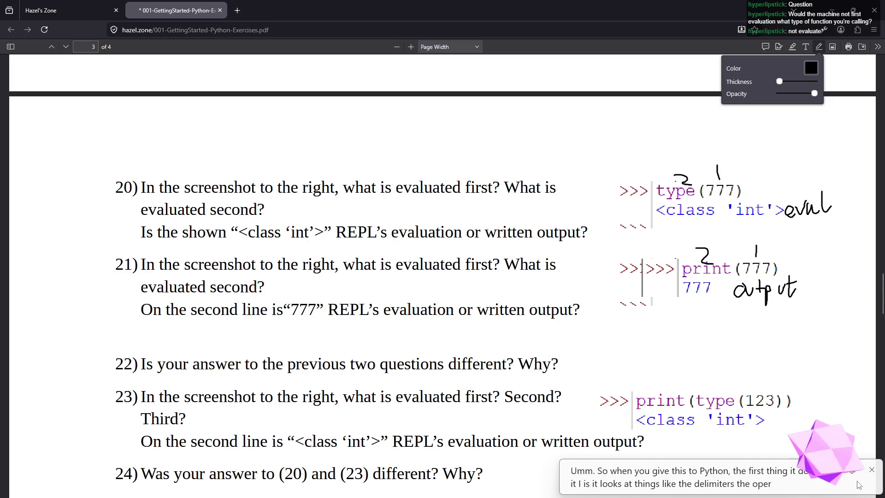
pyautogui.moveTo(840, 488); pyautogui.dragTo(817, 484)
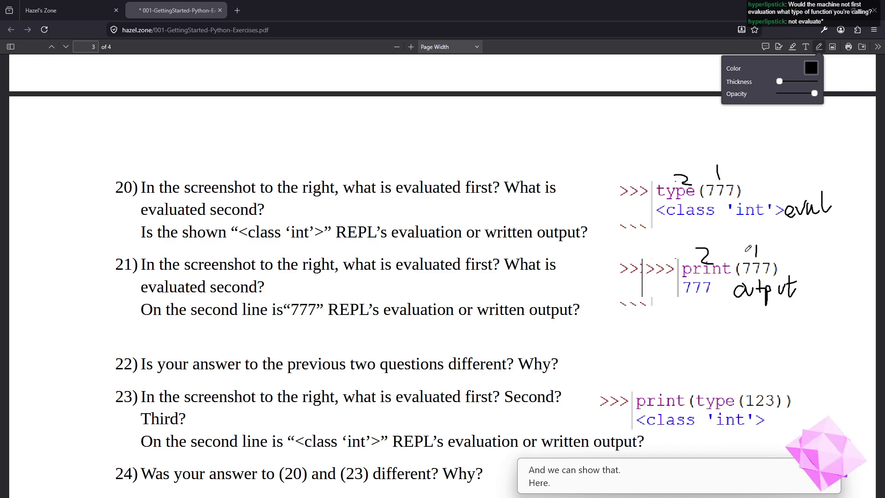
pyautogui.hotkey('alt', 'Tab')
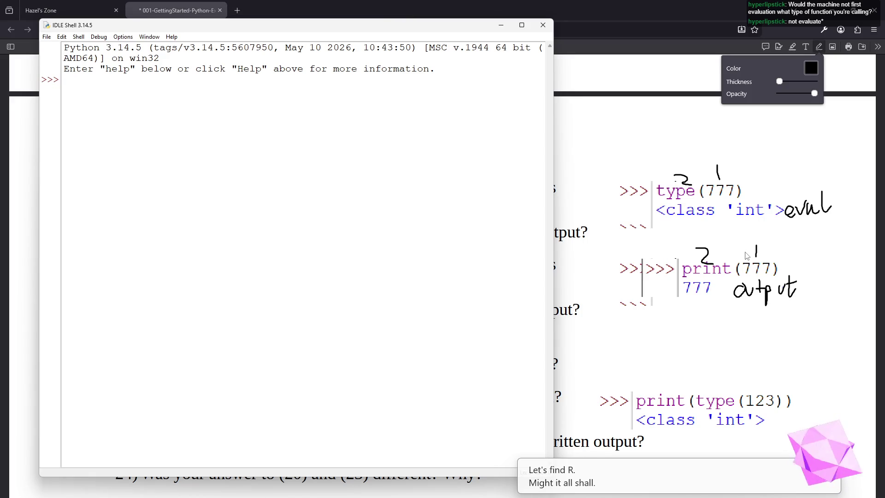
# - Run print(print(777)) in IDLE Shell, showing 777 then None, and recall it at a new prompt
pyautogui.write('print')
pyautogui.press('BackSpace')
pyautogui.press('BackSpace')
pyautogui.press('BackSpace')
pyautogui.write('print(print')
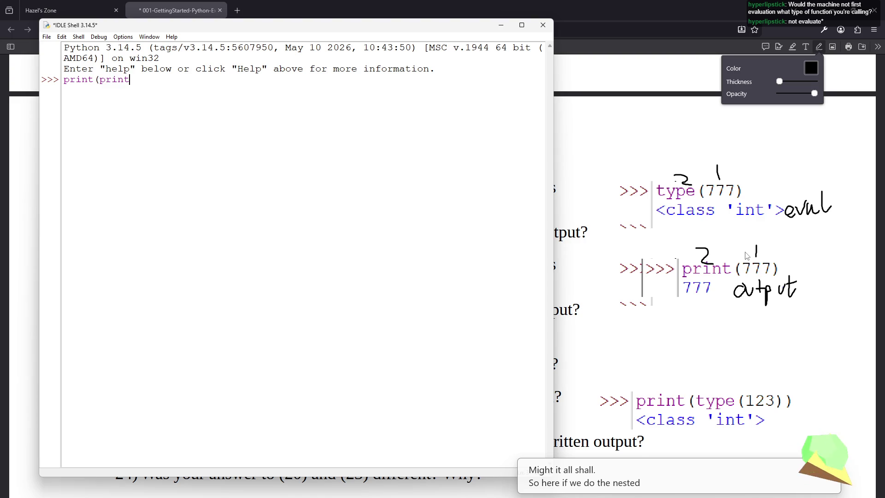
pyautogui.write('(')
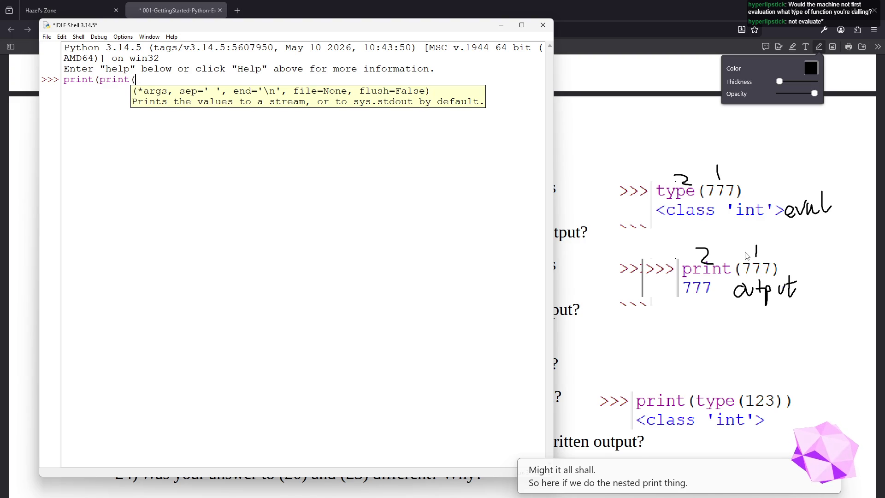
pyautogui.write('777))')
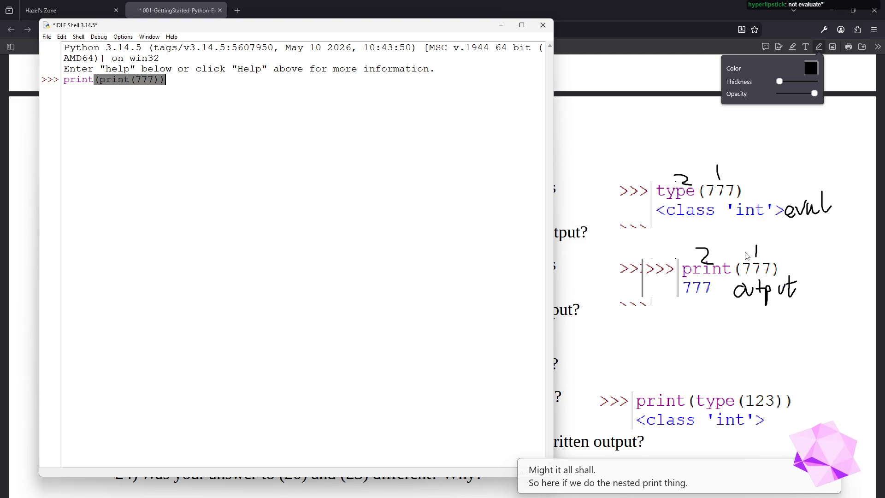
pyautogui.press('Return')
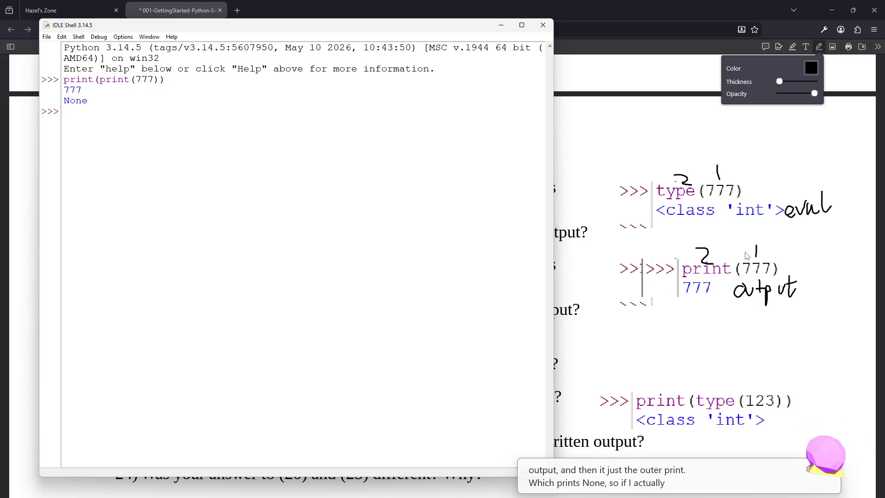
pyautogui.press('Up')
pyautogui.press('Return')
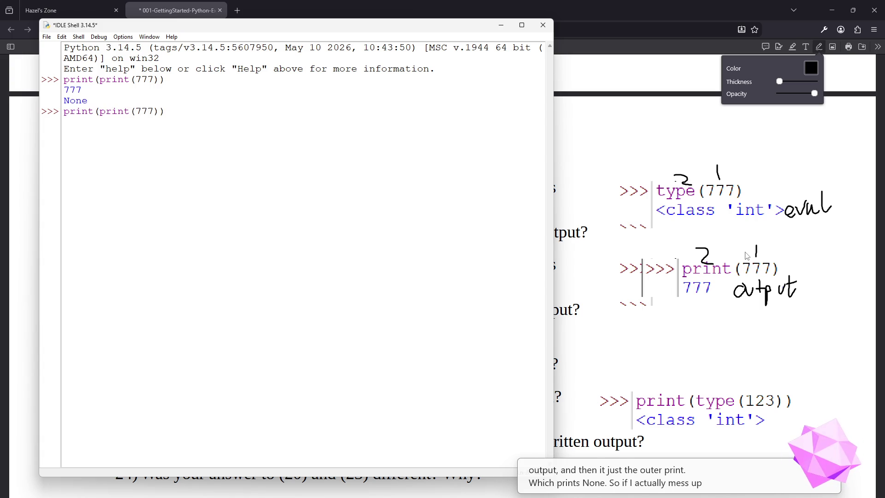
# - Run the misspelled prnt(print(777)) to produce a NameError, then return to the PDF
pyautogui.press('BackSpace')
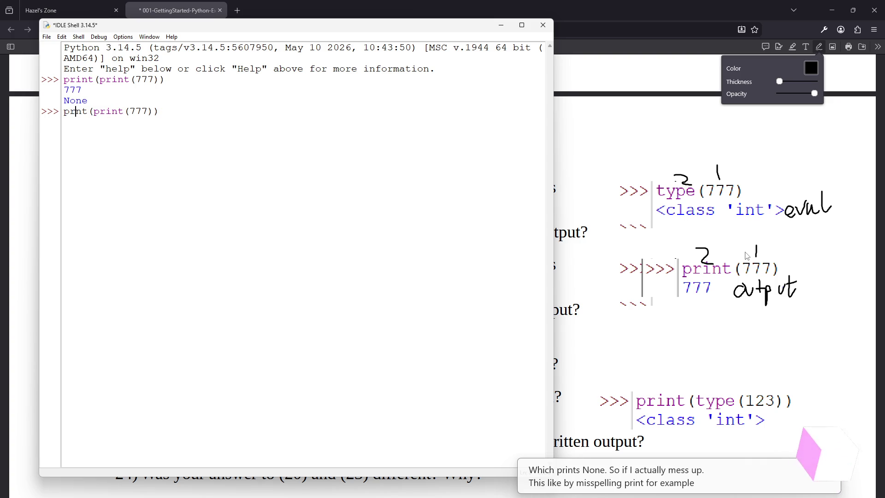
pyautogui.press('Return')
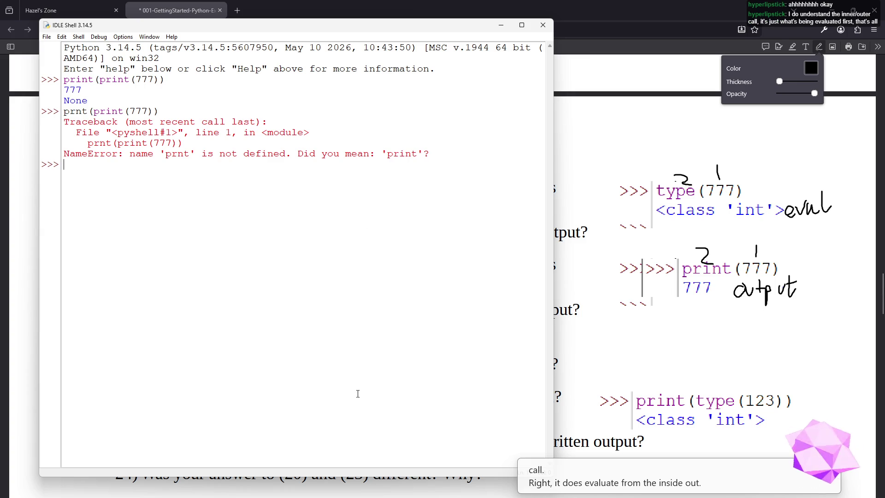
pyautogui.click(501, 25)
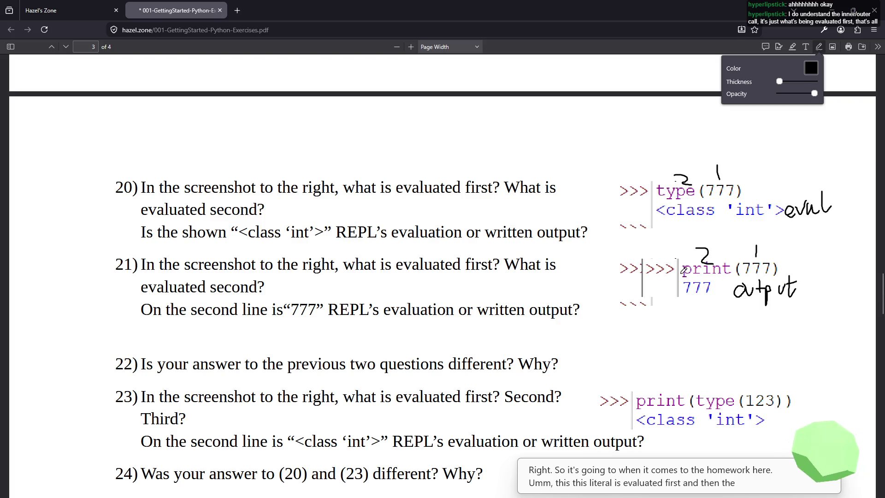
# - Draw an ink bracket under print in question 21's print(777) sample
pyautogui.moveTo(681, 262)
pyautogui.mouseDown()
pyautogui.moveTo(707, 277)
pyautogui.moveTo(734, 279)
pyautogui.moveTo(783, 275)
pyautogui.moveTo(781, 261)
pyautogui.moveTo(796, 249)
pyautogui.moveTo(823, 254)
pyautogui.mouseUp()
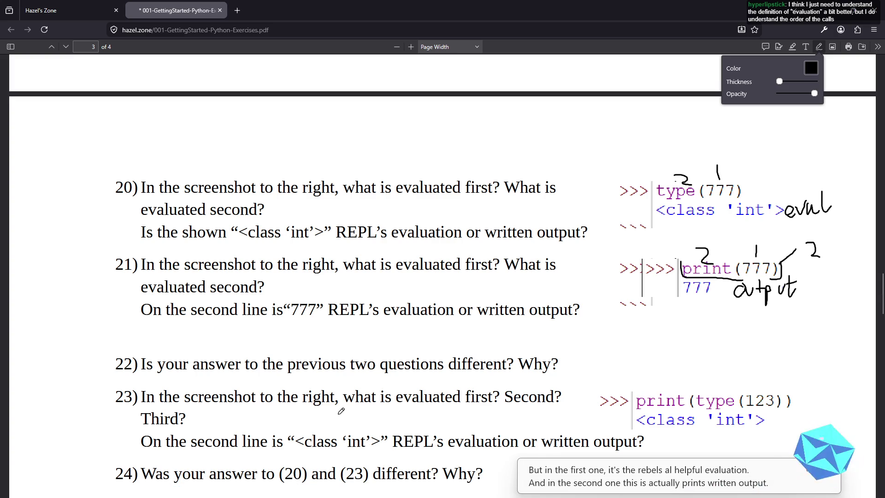
# - Add a text note below question 21 starting 'In the first one, the blue text must be REPL's evaluation…'
pyautogui.scroll(-2, 342, 411)
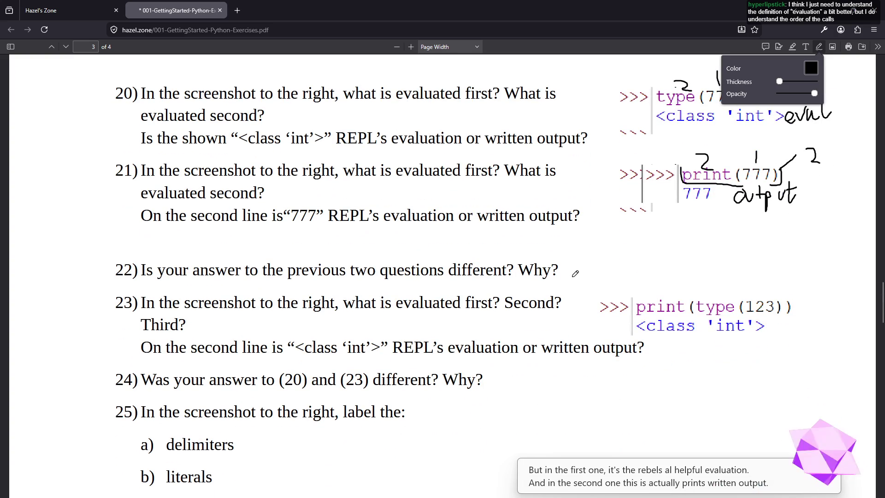
pyautogui.click(805, 47)
pyautogui.click(581, 249)
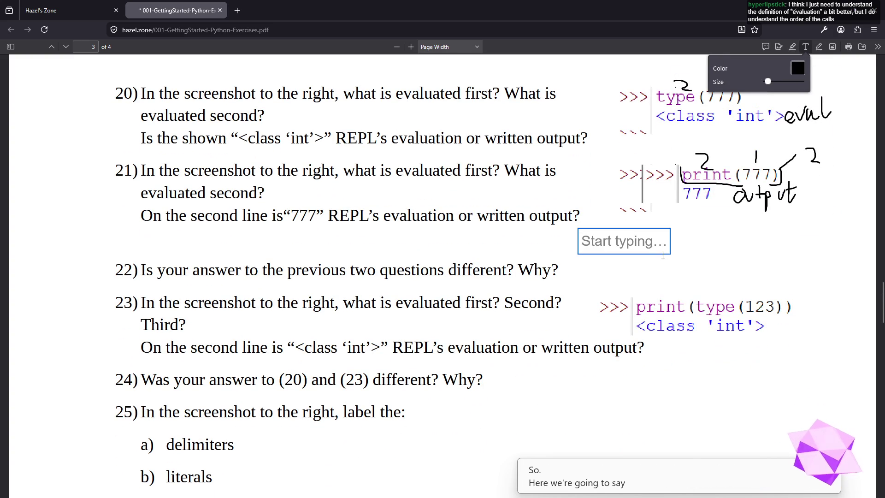
pyautogui.write('In the f')
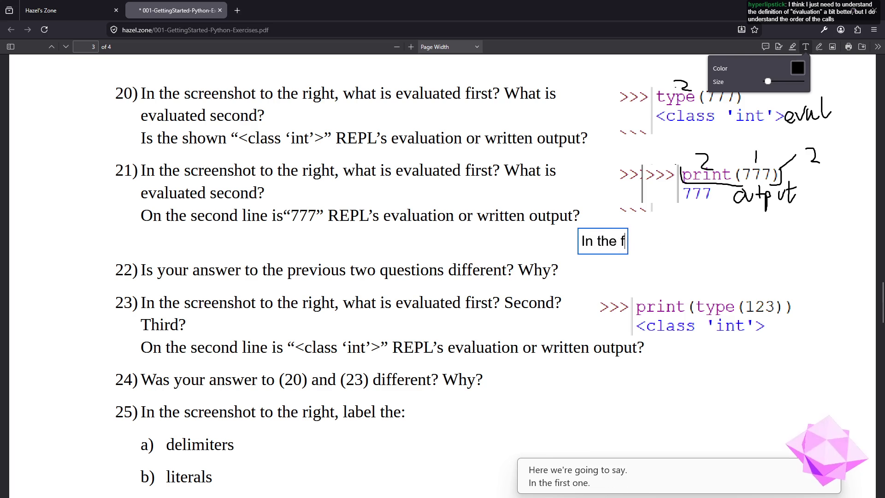
pyautogui.write('irst one, the blue te')
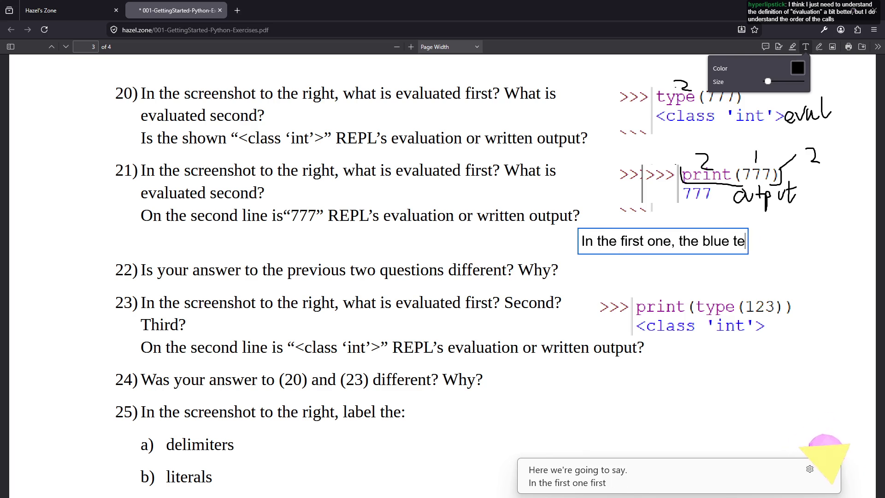
pyautogui.write('xt must be R')
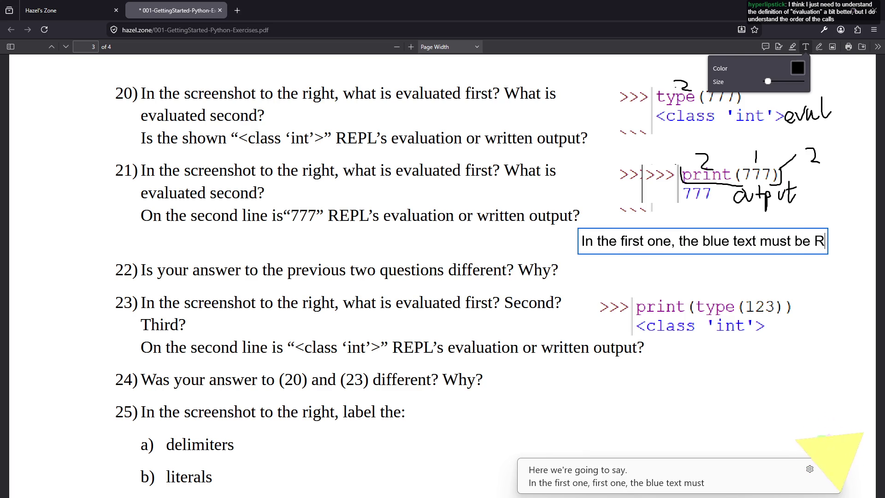
pyautogui.write("EPL's e")
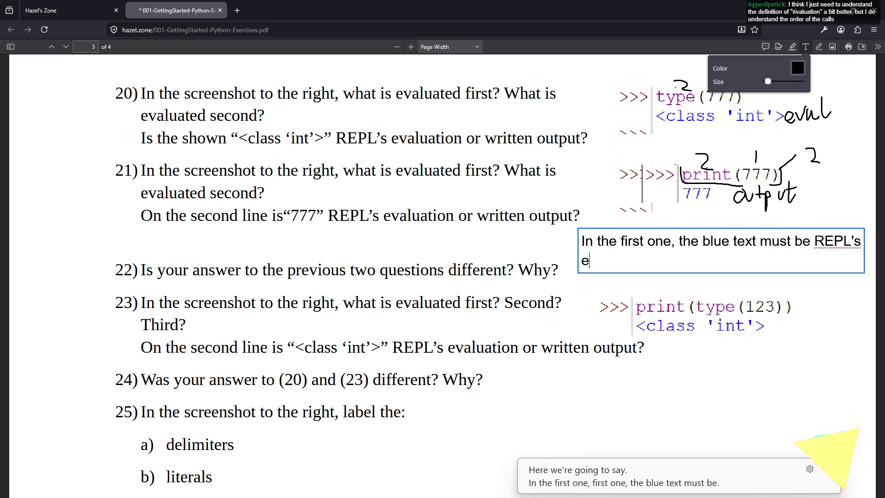
pyautogui.write('valuation, in the sec')
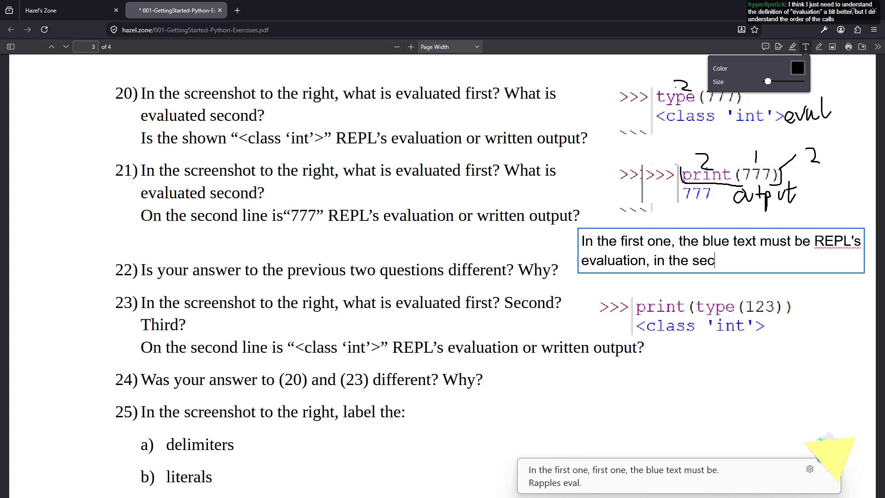
pyautogui.write('ond, the blue text must be')
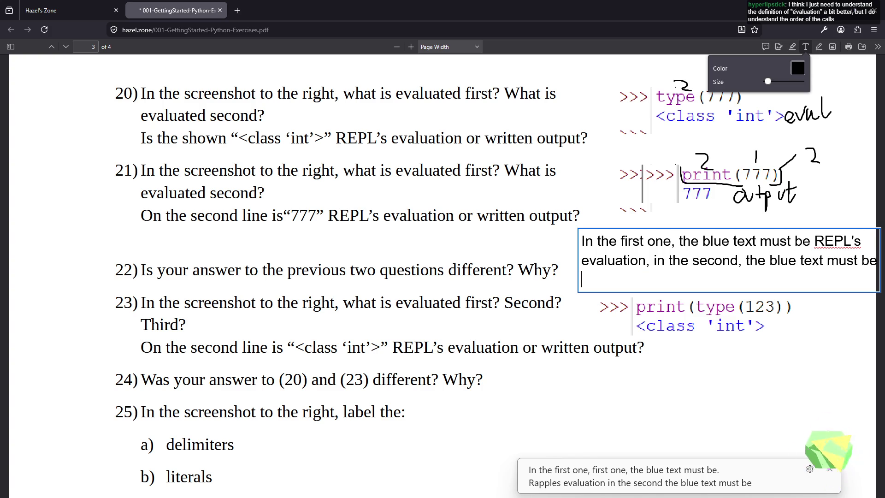
pyautogui.write(" print'")
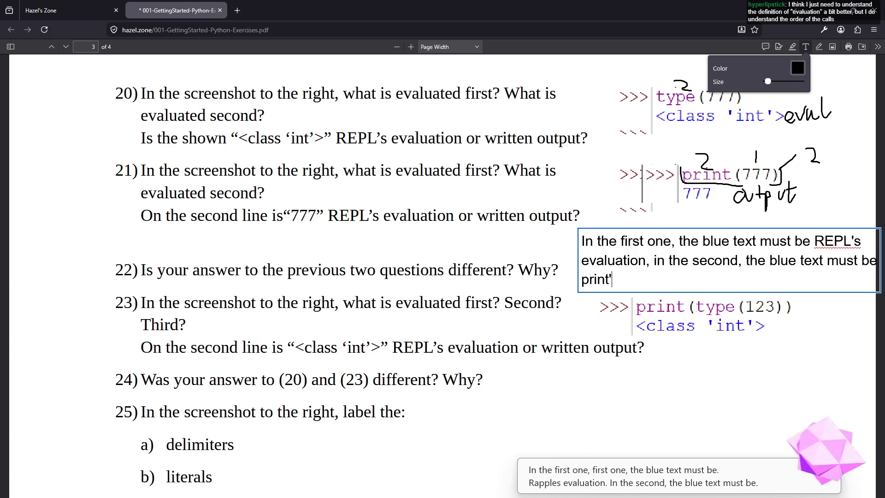
pyautogui.write('s writ')
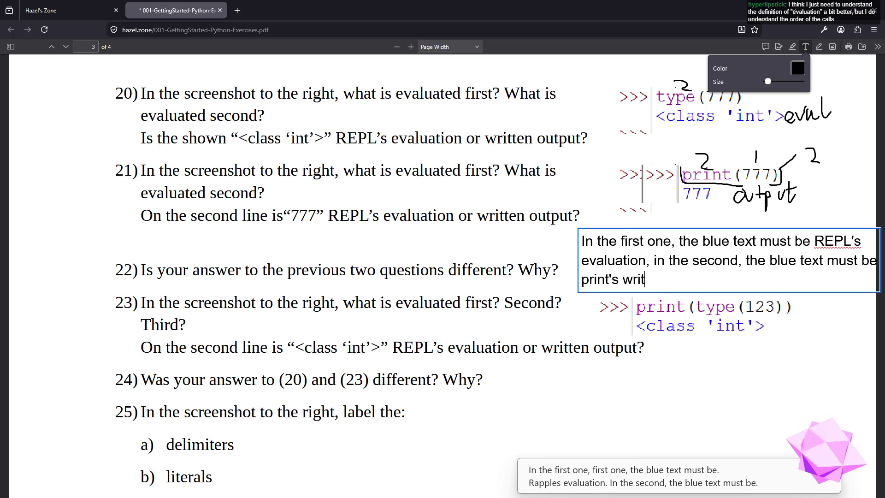
pyautogui.write('ten output.')
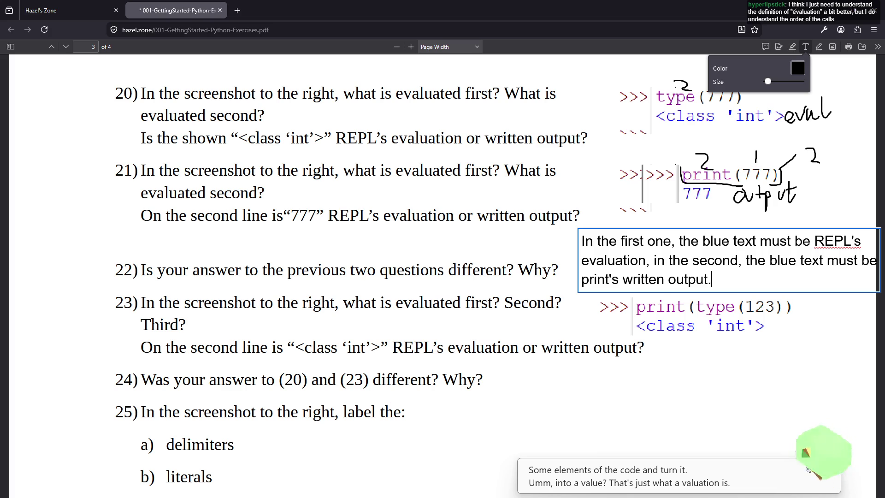
# - In IDLE Shell, evaluate the bare name print and the number 777 on their own
pyautogui.hotkey('alt', 'Tab')
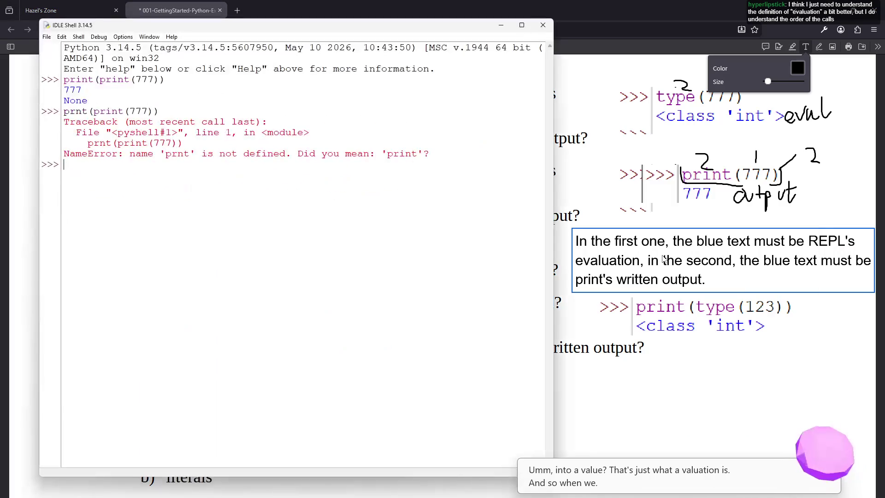
pyautogui.press('Return')
pyautogui.press('Return')
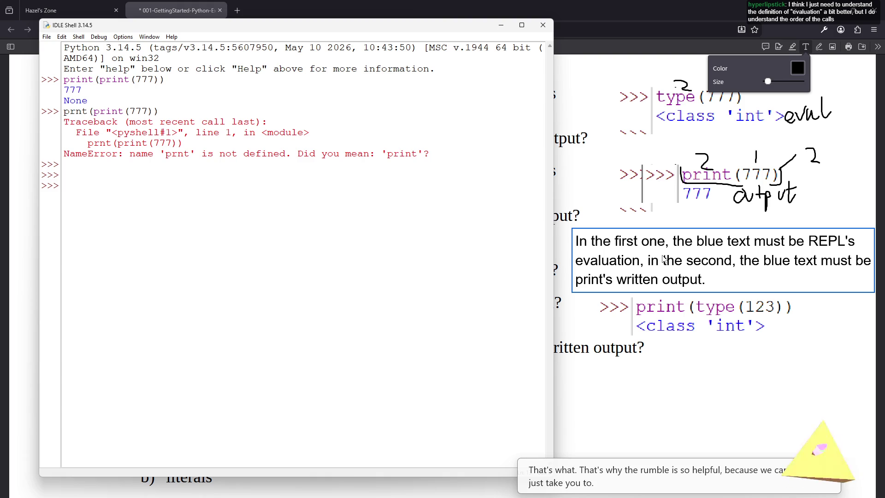
pyautogui.write('print')
pyautogui.press('Return')
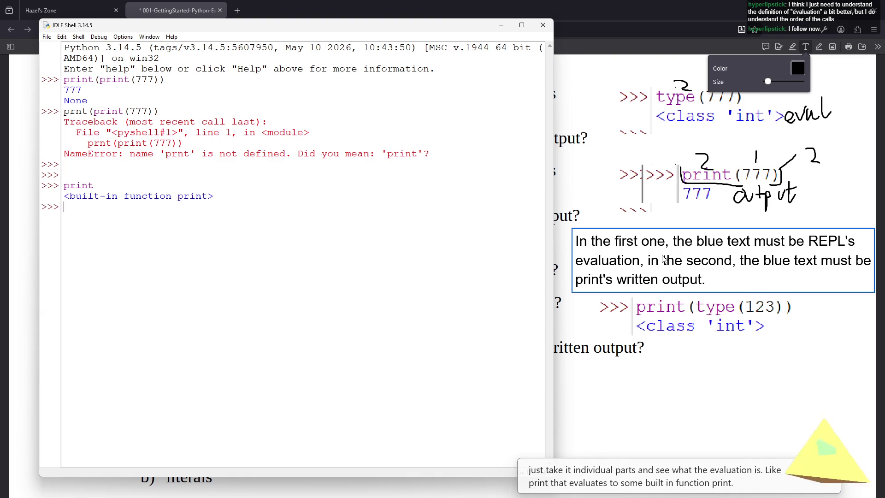
pyautogui.write('777')
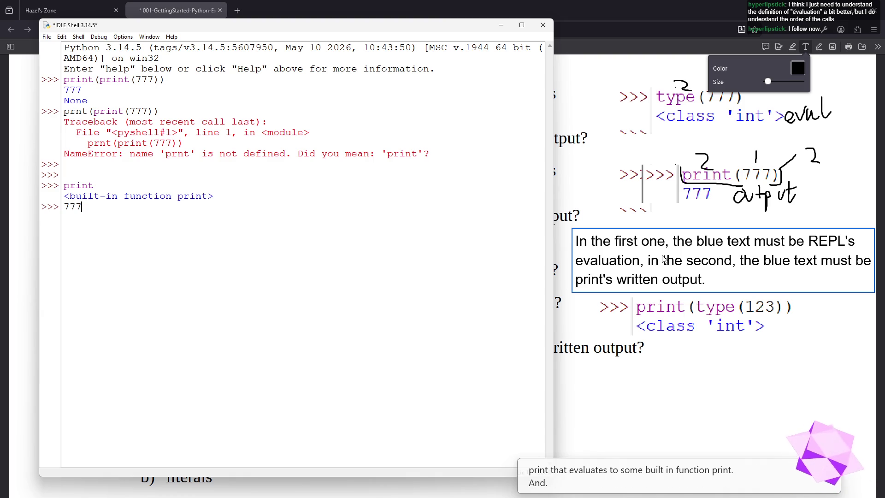
pyautogui.press('Return')
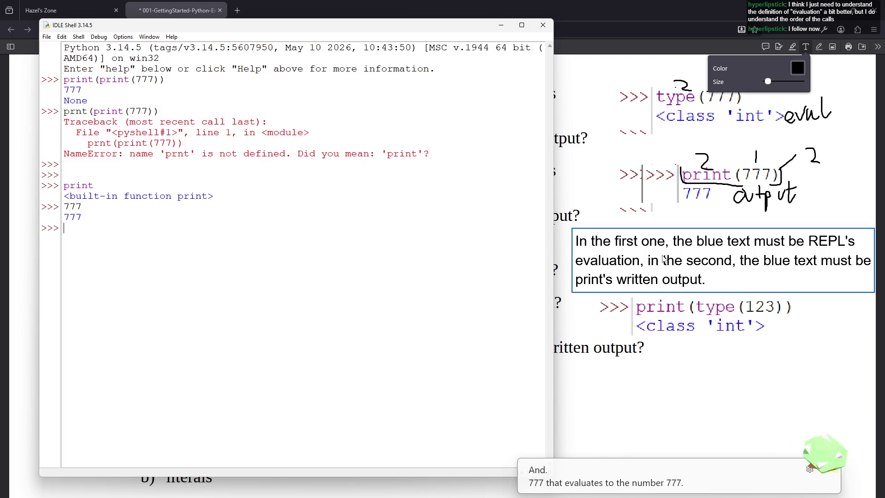
# - Run print(777), fixing typos, so 777 is printed, then highlight the print name
pyautogui.write('print(87')
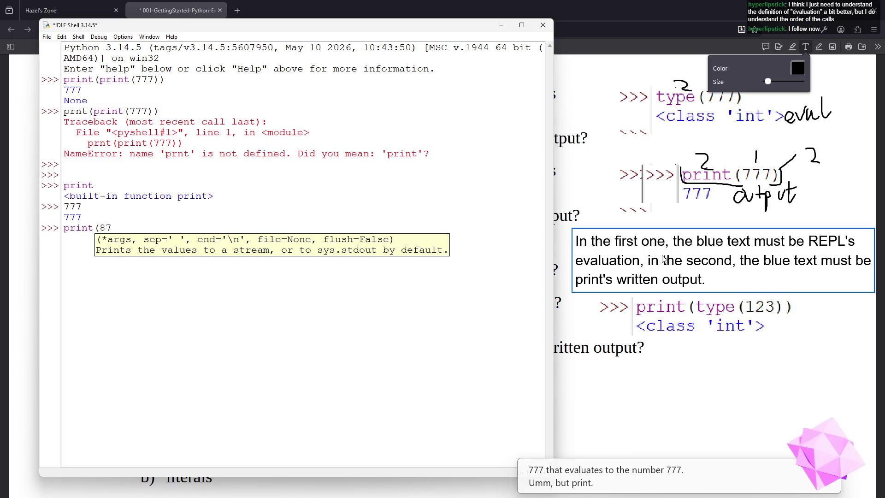
pyautogui.press('BackSpace')
pyautogui.press('BackSpace')
pyautogui.write('7778')
pyautogui.press('BackSpace')
pyautogui.write(')')
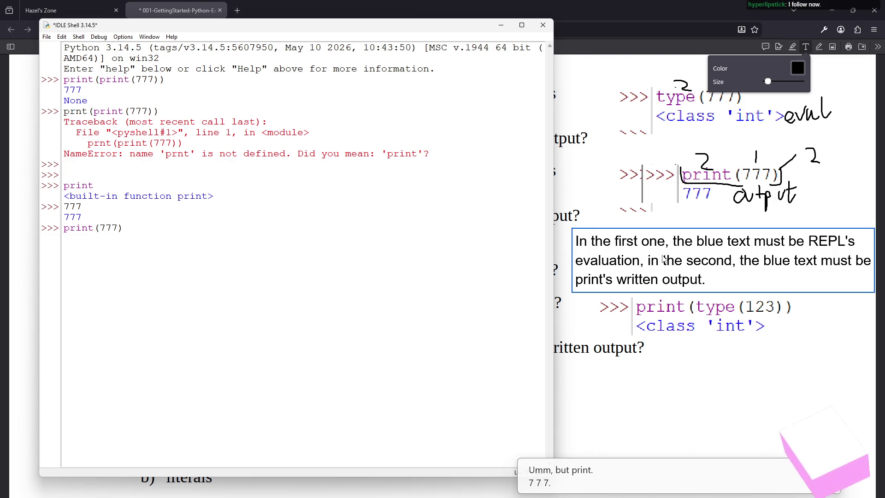
pyautogui.press('Return')
pyautogui.press('Return')
pyautogui.press('Return')
pyautogui.press('Return')
pyautogui.press('Return')
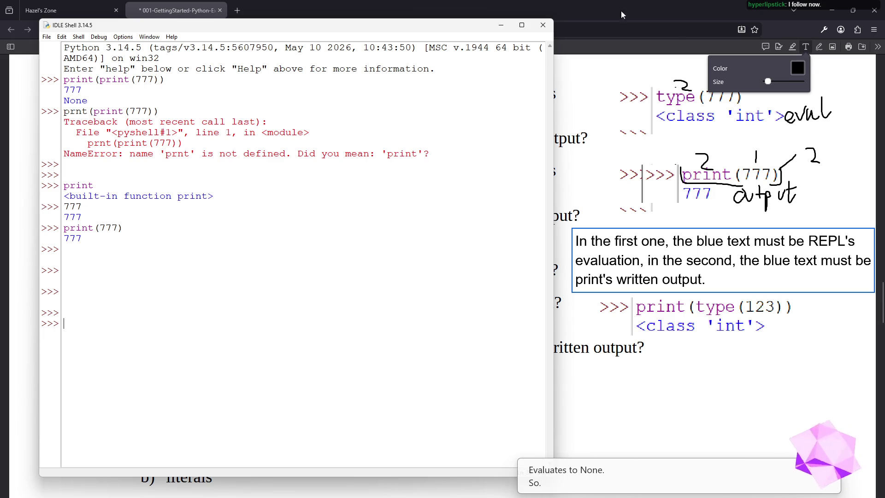
pyautogui.doubleClick(78, 228)
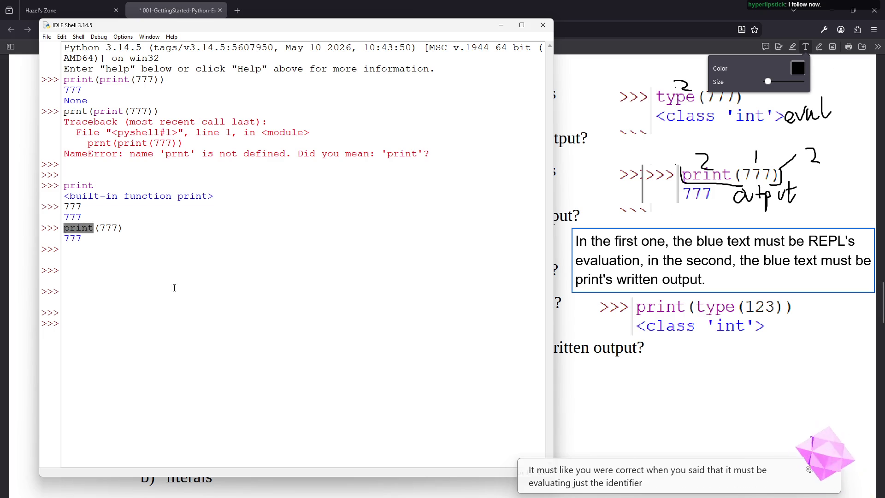
# - Highlight print and its <built-in function print> result in the shell output
pyautogui.tripleClick(140, 122)
pyautogui.click(110, 334)
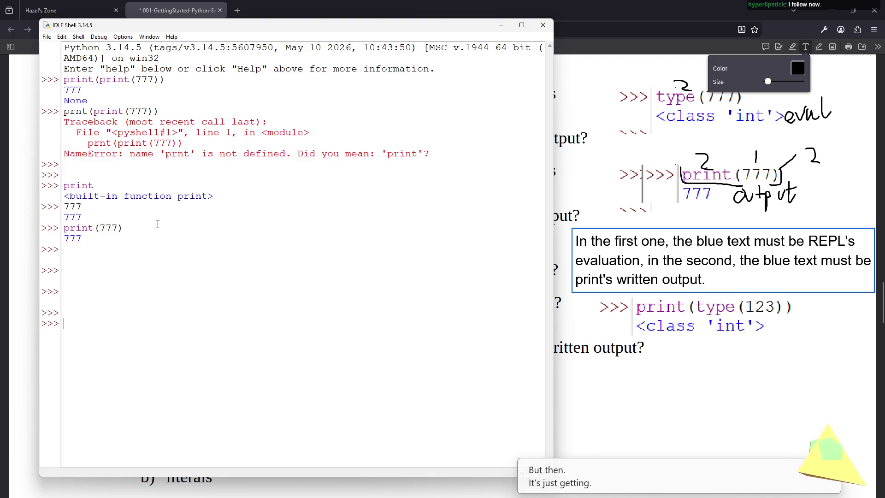
pyautogui.moveTo(211, 201)
pyautogui.mouseDown()
pyautogui.moveTo(65, 184)
pyautogui.moveTo(65, 196)
pyautogui.moveTo(93, 185)
pyautogui.moveTo(64, 196)
pyautogui.mouseUp()
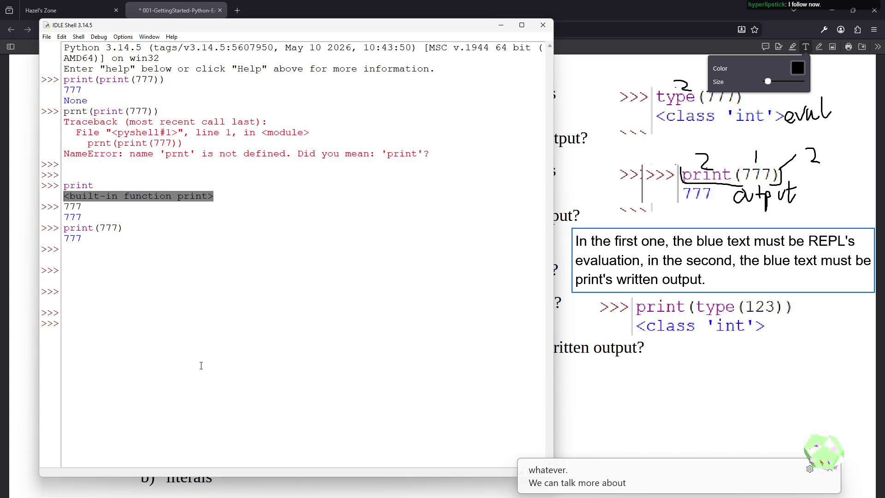
pyautogui.click(173, 237)
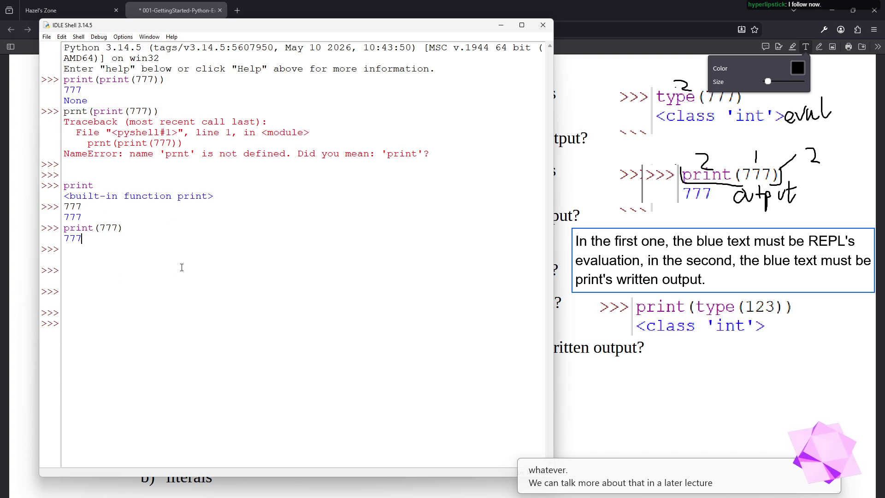
# - Highlight the literal 777 and the whole print(777) line, then return to the exercise PDF
pyautogui.tripleClick(139, 90)
pyautogui.doubleClick(138, 111)
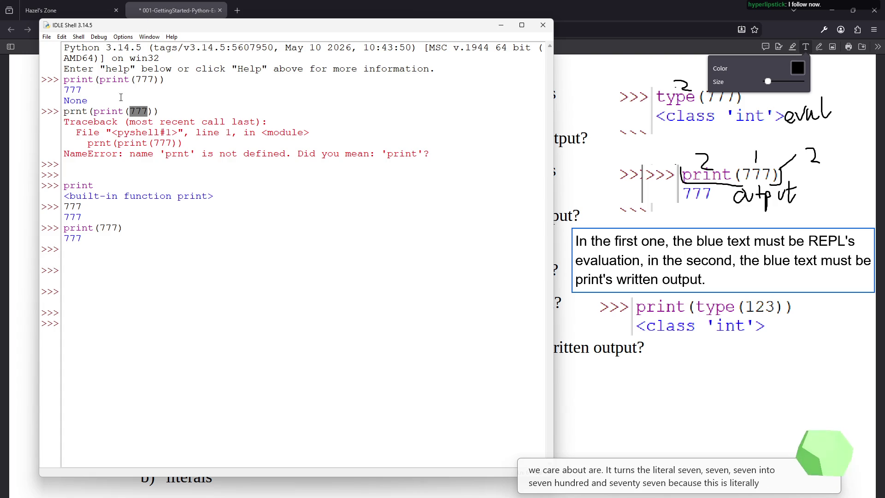
pyautogui.tripleClick(133, 228)
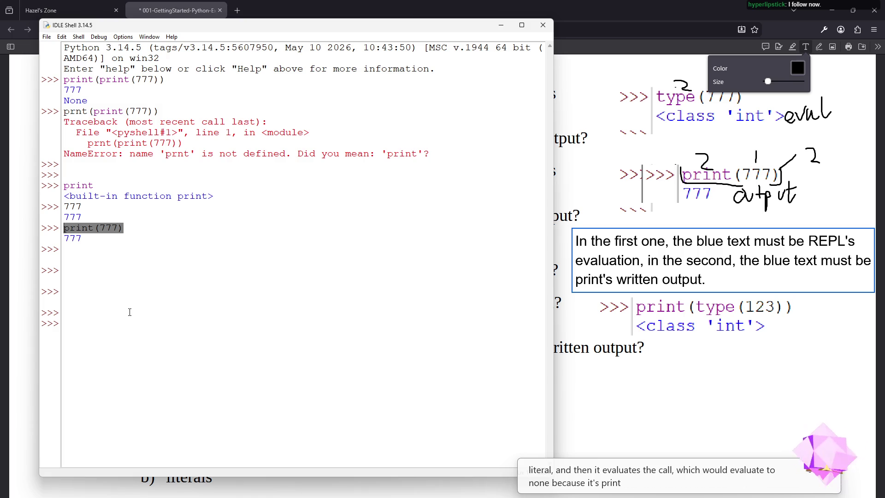
pyautogui.click(669, 362)
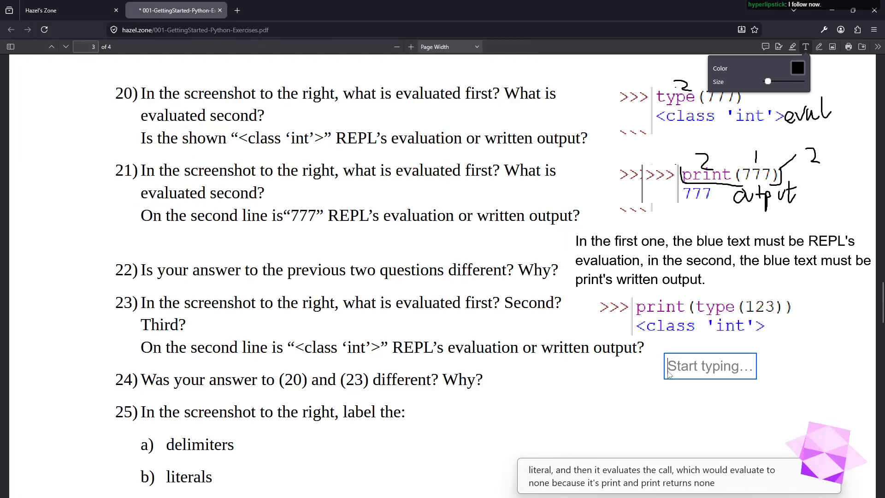
# - Discard the empty text box below the print(type(123)) screenshot
pyautogui.press('Escape')
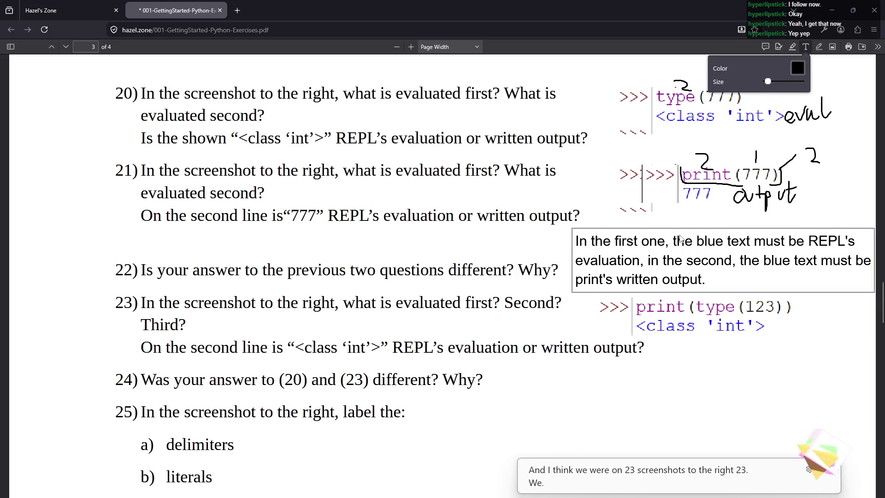
# - Ink evaluation order 1, 2, 3 over 123, type and print, and circle 'written output' in question 23
pyautogui.click(817, 47)
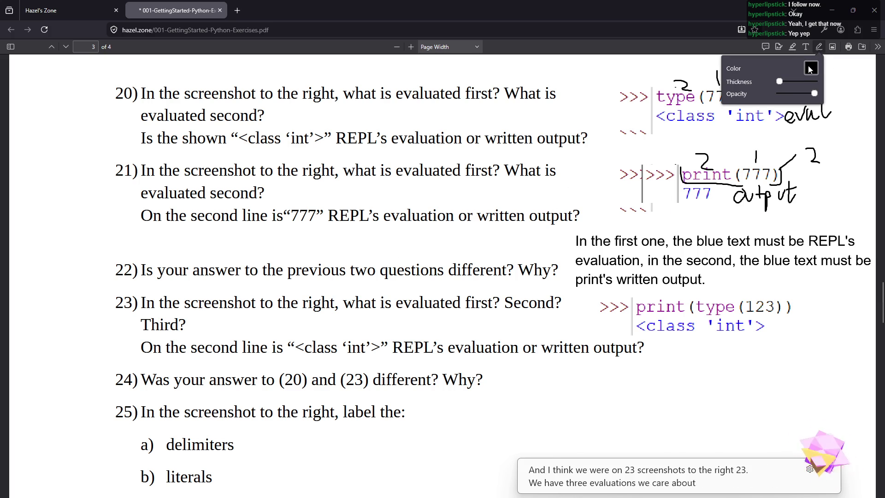
pyautogui.moveTo(761, 298); pyautogui.dragTo(759, 286)
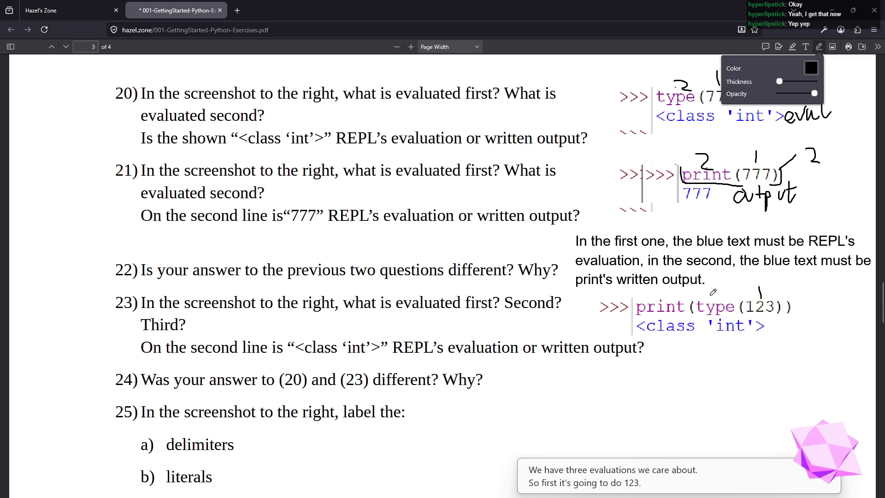
pyautogui.moveTo(727, 295); pyautogui.dragTo(748, 316)
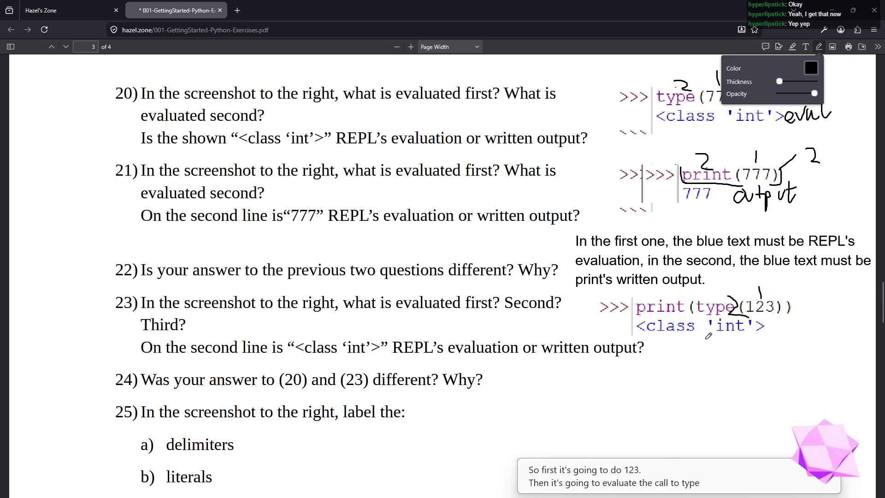
pyautogui.moveTo(680, 305)
pyautogui.mouseDown()
pyautogui.moveTo(695, 303)
pyautogui.moveTo(681, 317)
pyautogui.mouseUp()
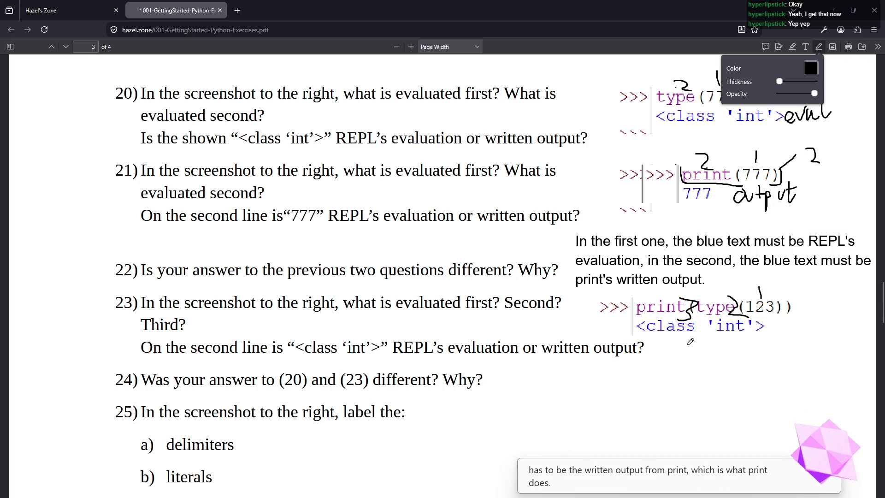
pyautogui.moveTo(556, 337)
pyautogui.mouseDown()
pyautogui.moveTo(602, 362)
pyautogui.moveTo(586, 336)
pyautogui.moveTo(545, 338)
pyautogui.mouseUp()
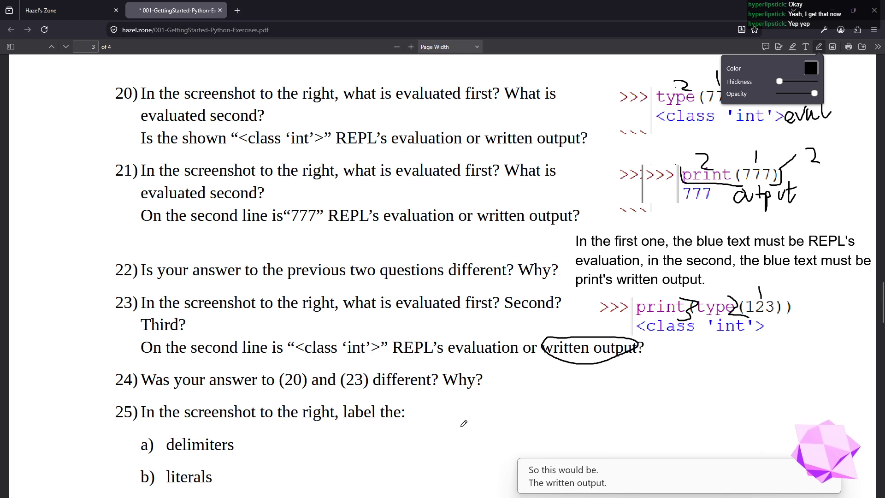
pyautogui.scroll(3, 463, 423)
pyautogui.scroll(-2, 459, 417)
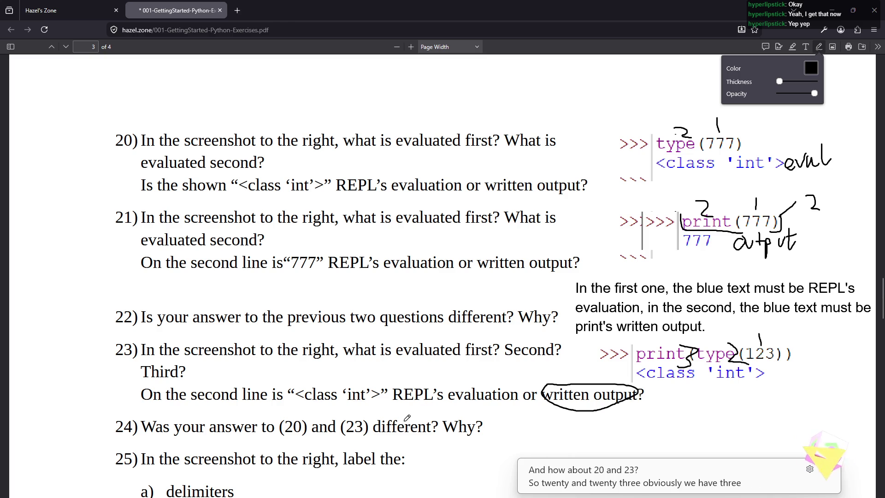
pyautogui.scroll(-2, 410, 350)
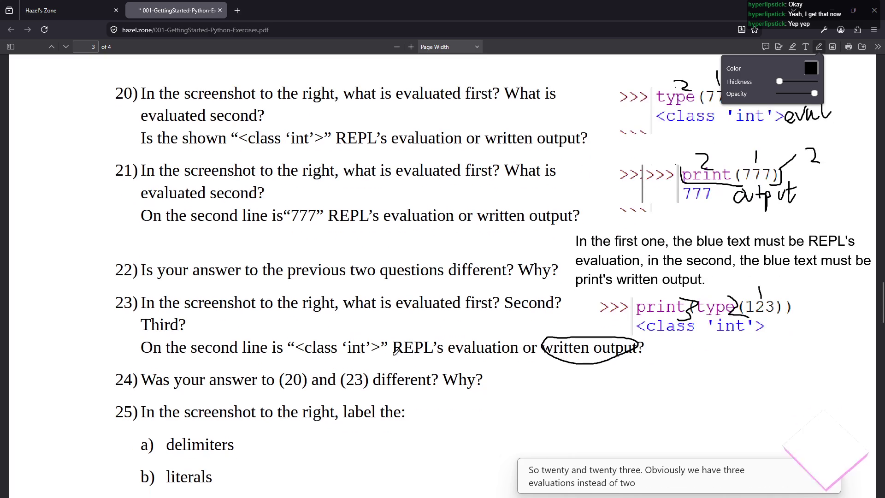
pyautogui.scroll(2, 313, 374)
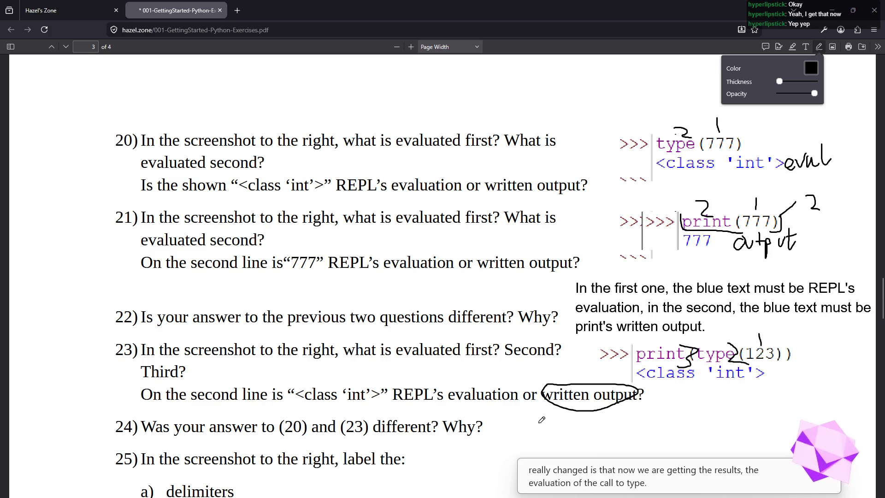
# - Start a typed answer below question 23: 'We are now getting the evaluation of the type'
pyautogui.click(812, 50)
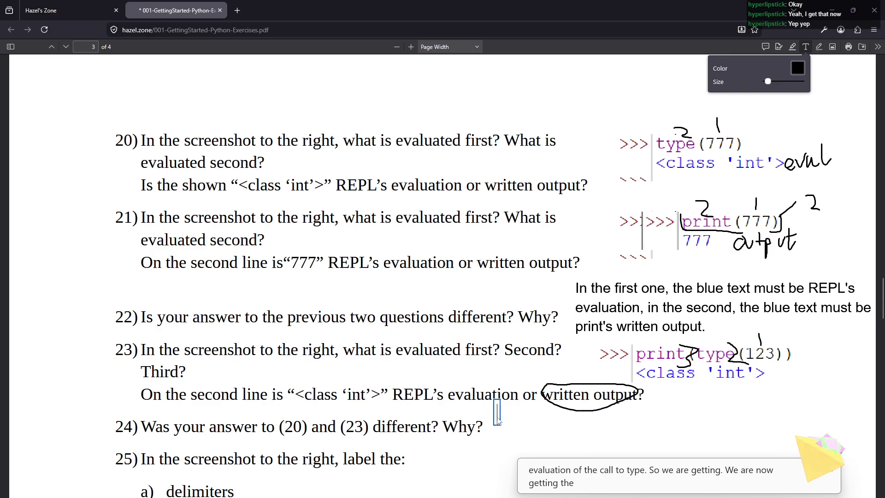
pyautogui.click(497, 417)
pyautogui.write('We')
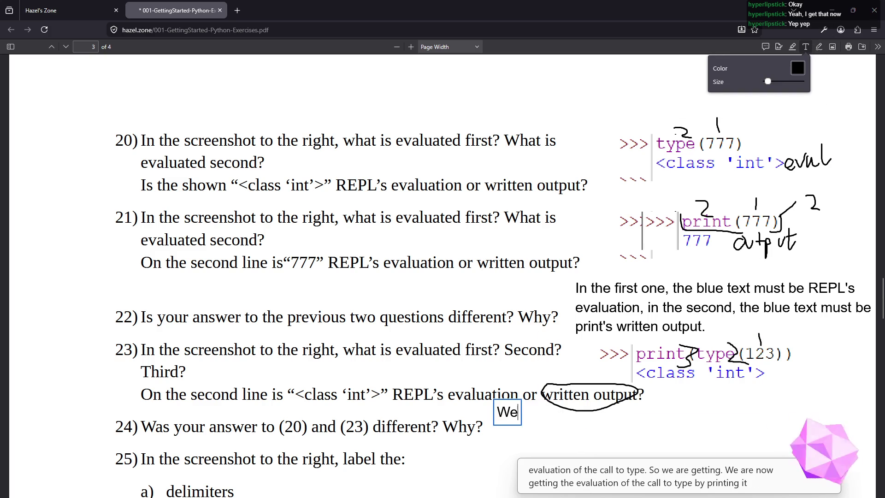
pyautogui.write(' are now getting the evaluation fo')
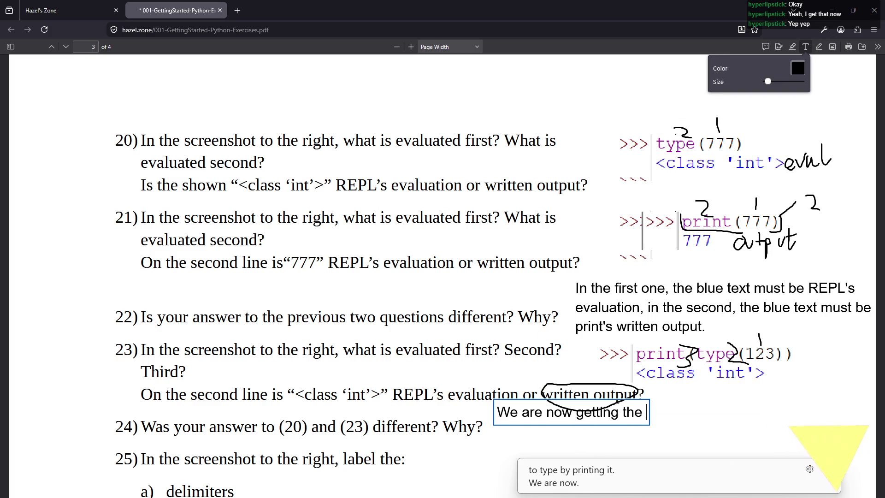
pyautogui.press('BackSpace')
pyautogui.press('BackSpace')
pyautogui.press('BackSpace')
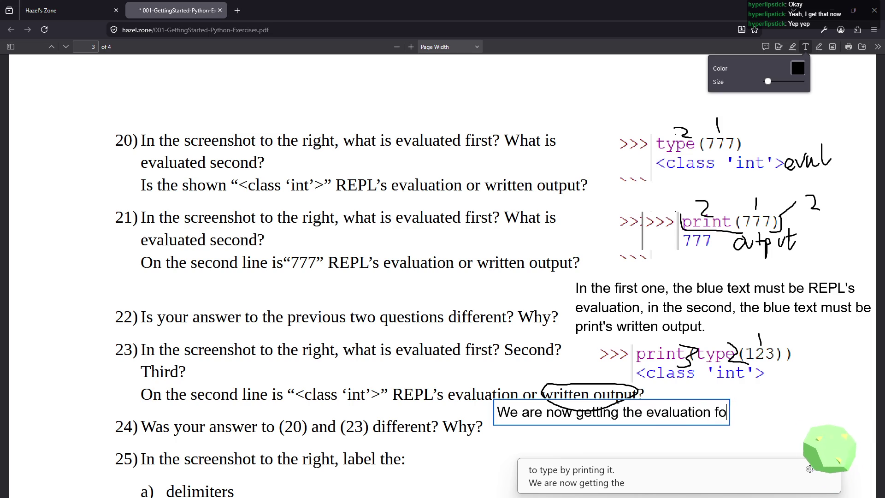
pyautogui.write('of the call t')
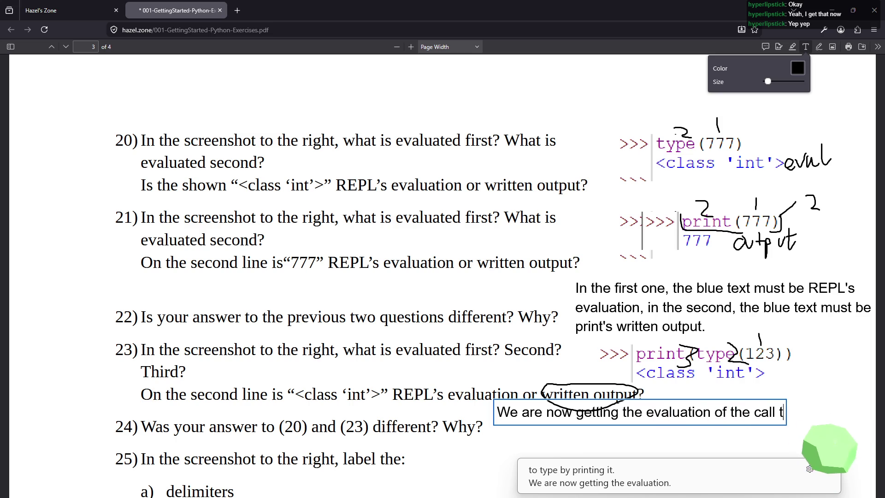
pyautogui.press('BackSpace')
pyautogui.press('BackSpace')
pyautogui.write('ype')
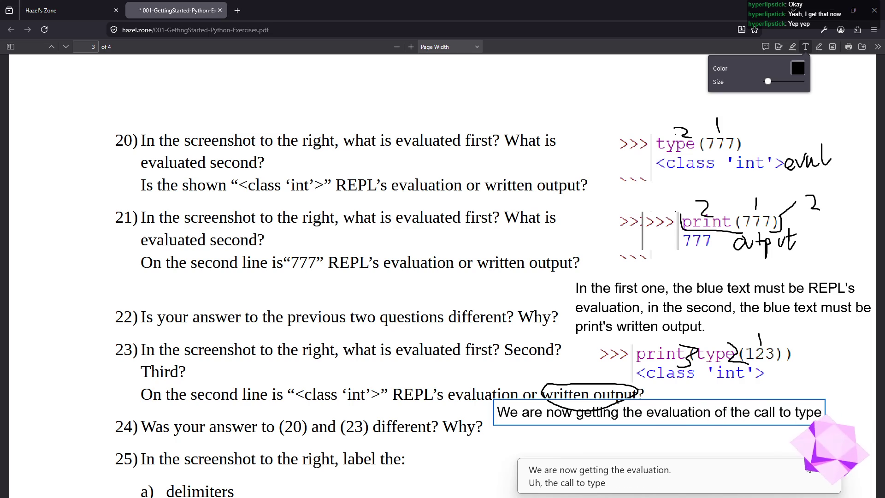
# - Change 'getting' to 'see' and add 'because of print writing it out, rather than the REPL'
pyautogui.click(618, 412)
pyautogui.press('BackSpace')
pyautogui.press('BackSpace')
pyautogui.press('BackSpace')
pyautogui.write('see')
pyautogui.press('End')
pyautogui.write('because')
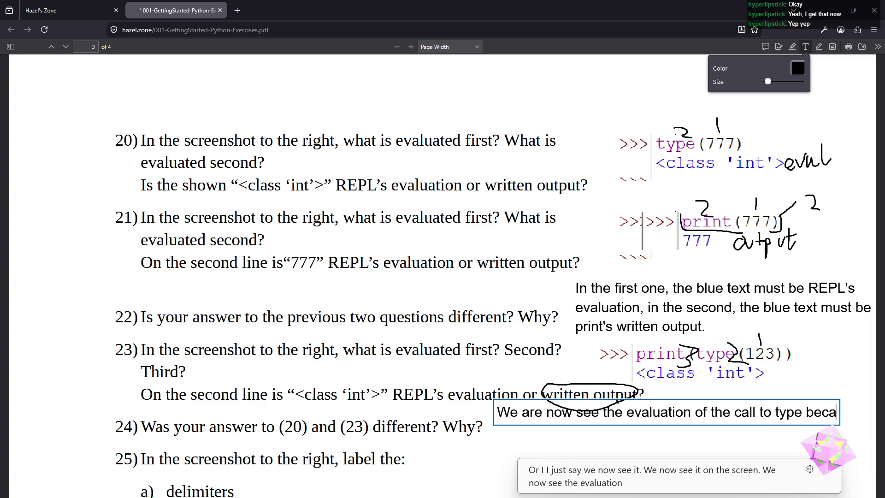
pyautogui.press('Return')
pyautogui.write('of pr')
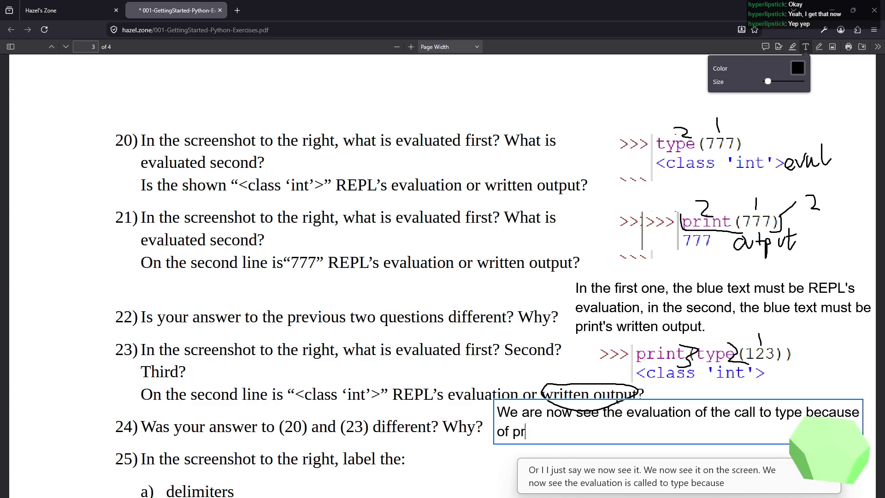
pyautogui.write('int writi')
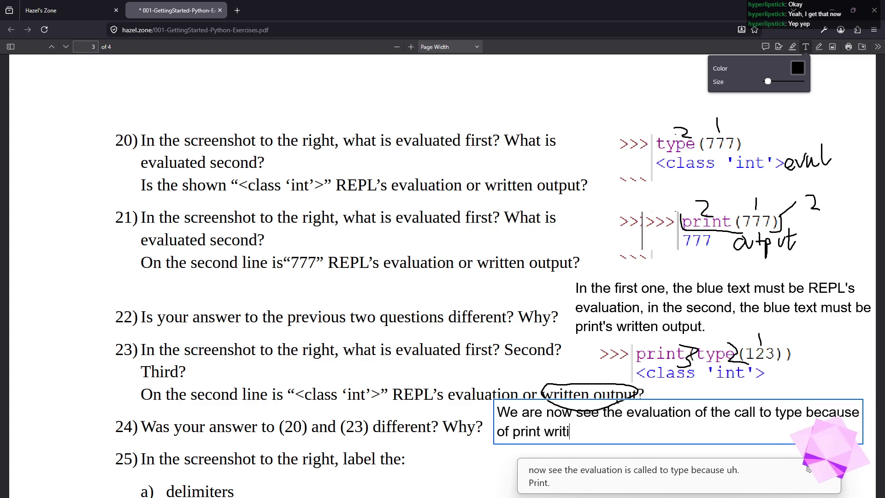
pyautogui.write('ng it out, rather than t')
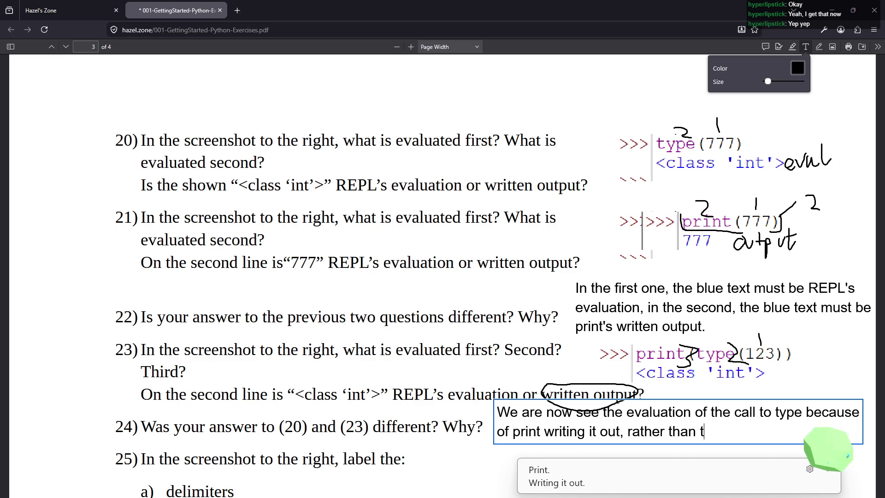
pyautogui.write('he REPL writin')
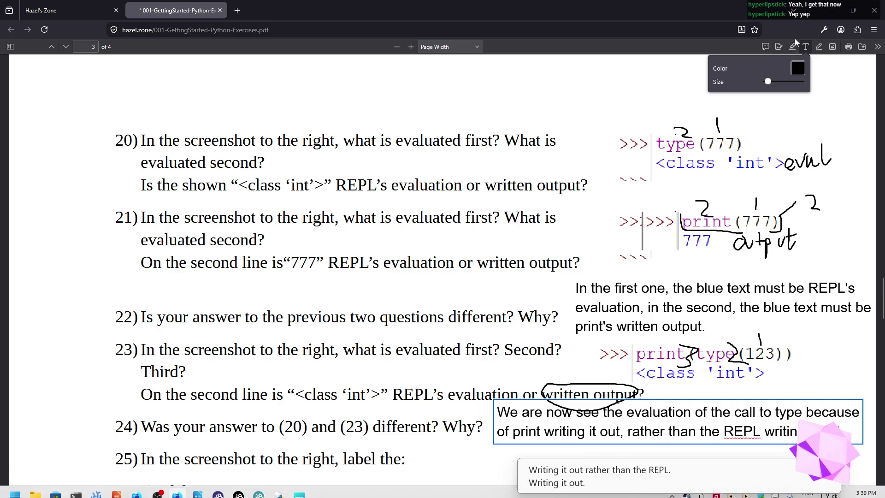
pyautogui.scroll(-2, 659, 274)
# - Bring question 25's print(print(123)) screenshot into view with the Draw tool active
pyautogui.scroll(-2, 659, 274)
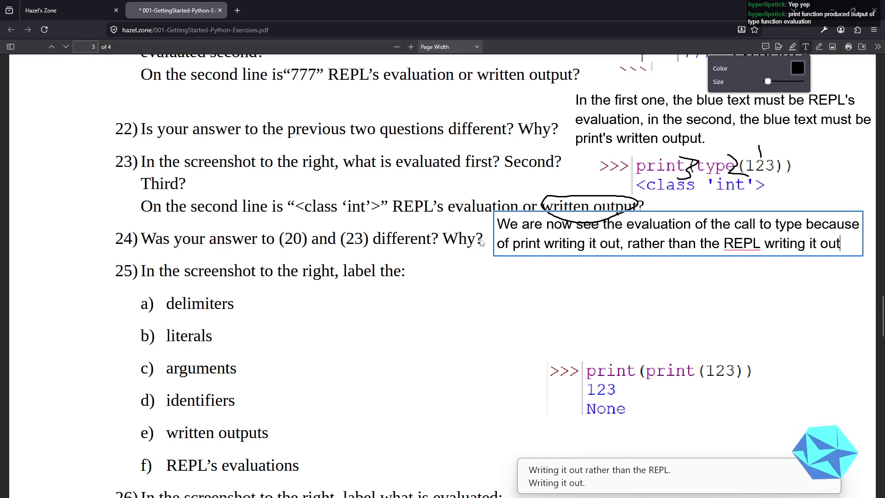
pyautogui.scroll(-2, 482, 249)
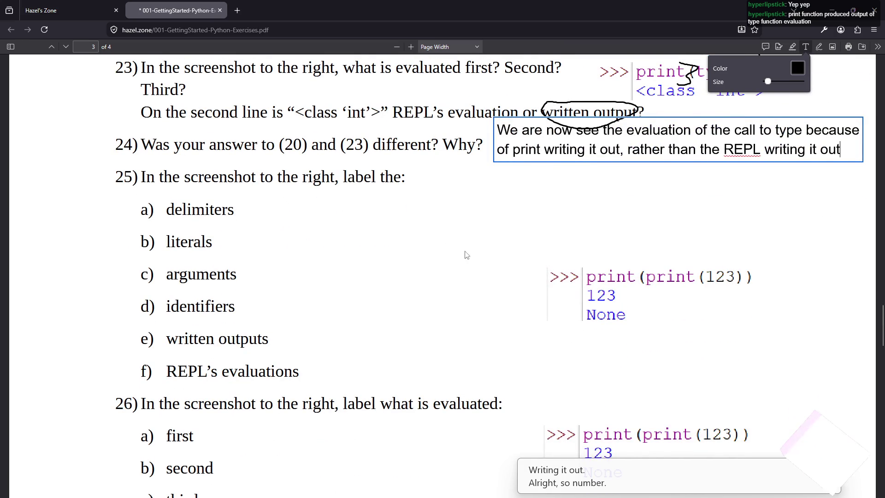
pyautogui.scroll(1, 480, 259)
pyautogui.scroll(-2, 479, 263)
pyautogui.scroll(1, 458, 272)
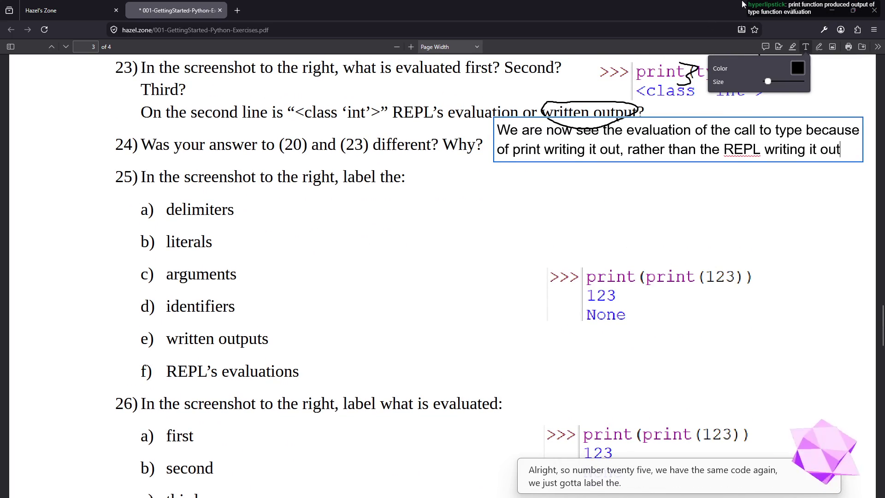
pyautogui.click(819, 46)
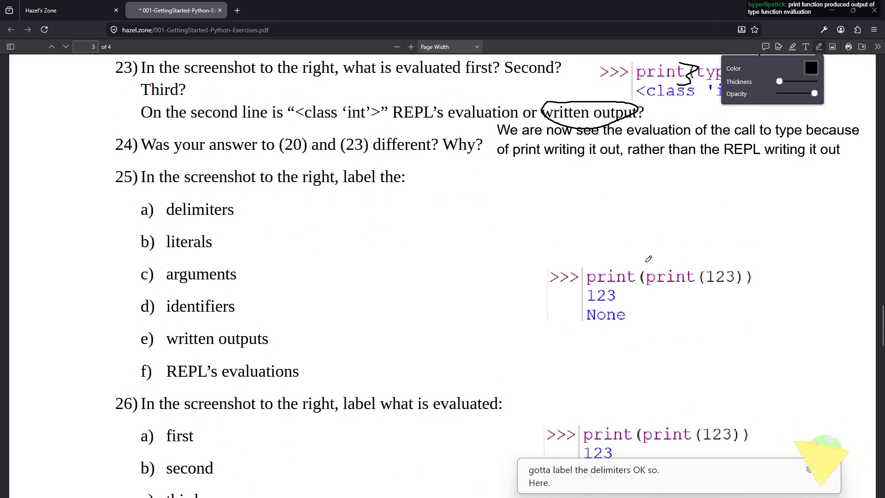
# - Label the parenthesis delimiters and literal 123, and bracket the inner and outer arguments
pyautogui.moveTo(645, 259); pyautogui.dragTo(648, 269)
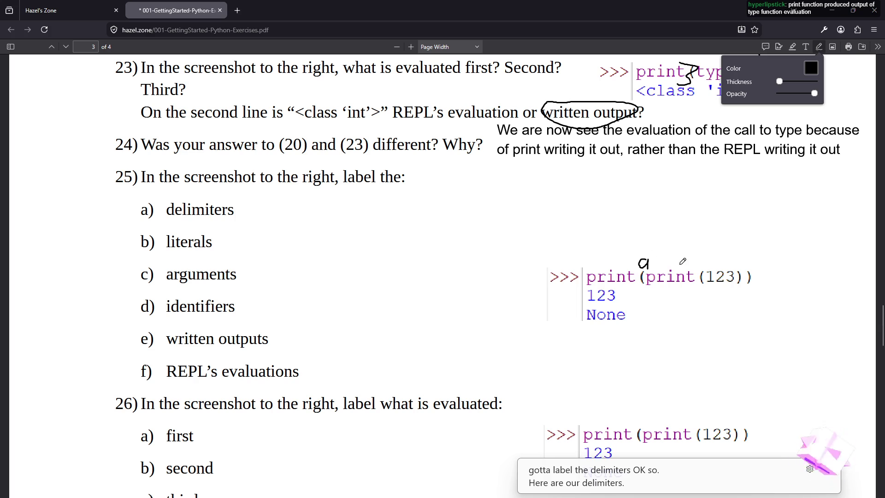
pyautogui.moveTo(700, 261); pyautogui.dragTo(757, 266)
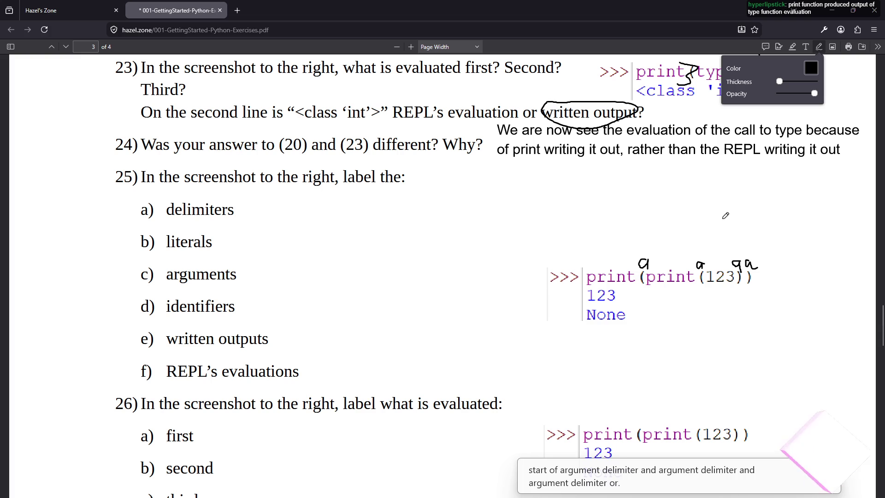
pyautogui.moveTo(719, 252); pyautogui.dragTo(728, 267)
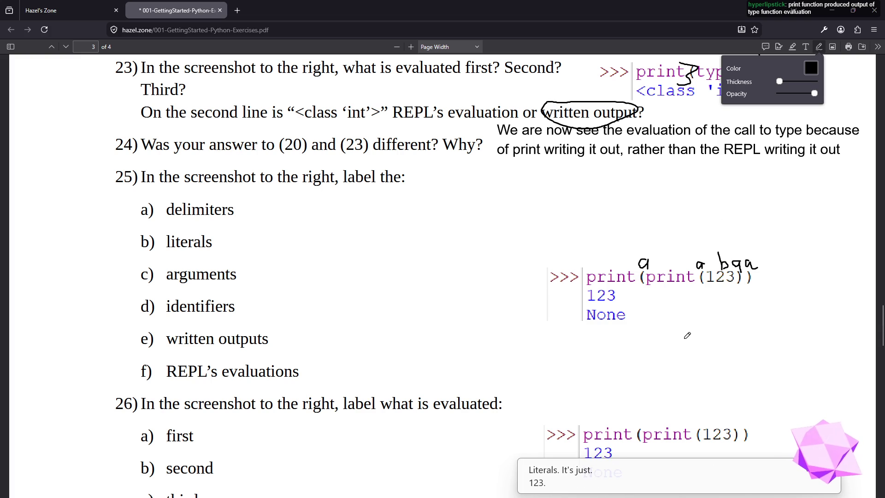
pyautogui.moveTo(704, 282)
pyautogui.mouseDown()
pyautogui.moveTo(732, 290)
pyautogui.moveTo(734, 282)
pyautogui.mouseUp()
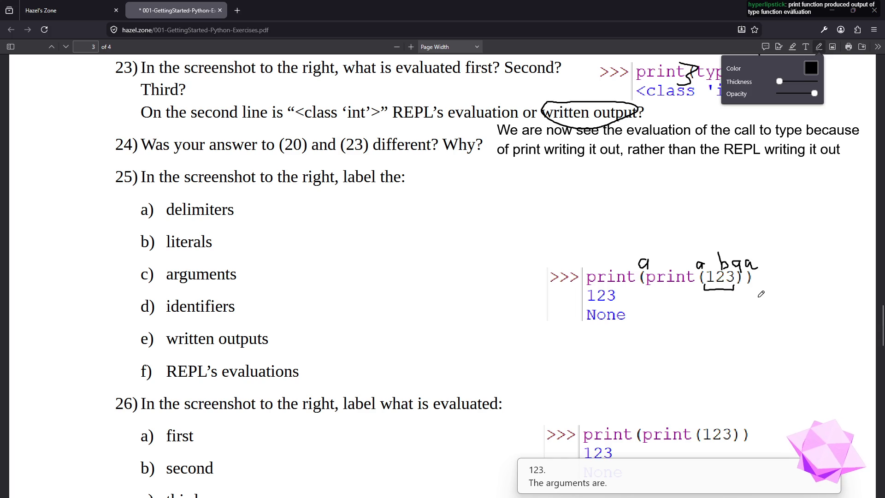
pyautogui.moveTo(643, 289)
pyautogui.mouseDown()
pyautogui.moveTo(742, 296)
pyautogui.moveTo(743, 280)
pyautogui.mouseUp()
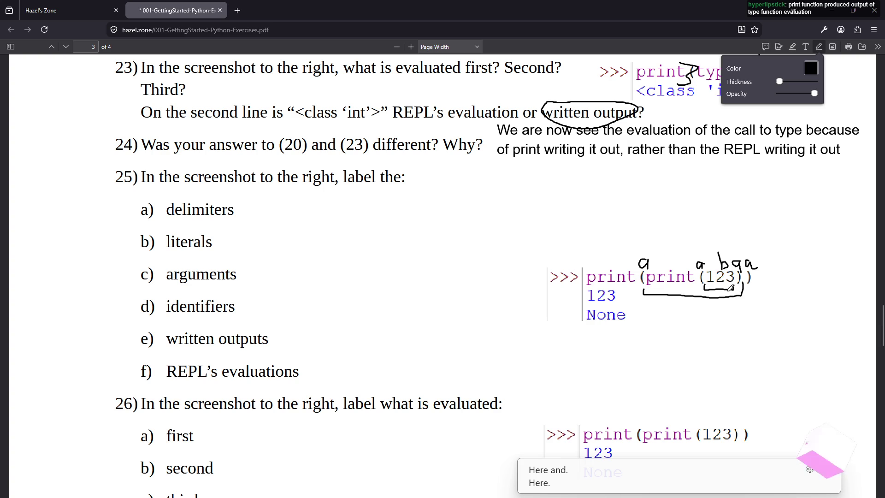
pyautogui.moveTo(732, 283); pyautogui.dragTo(771, 286)
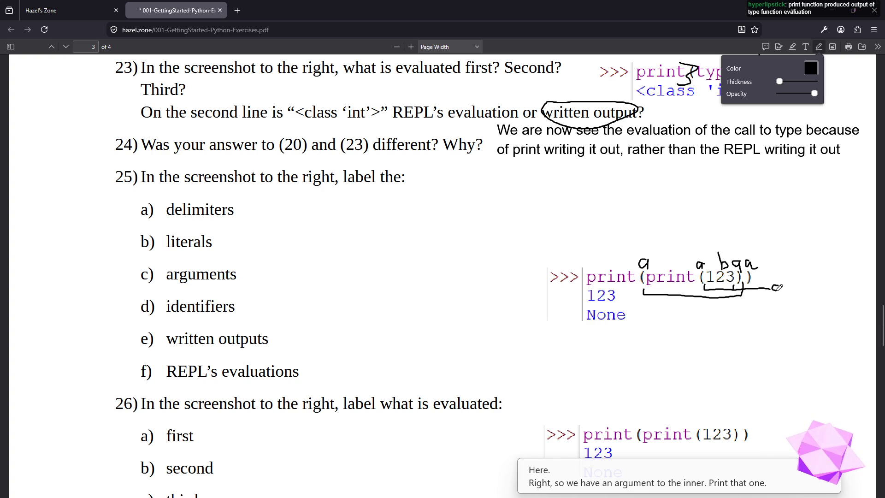
pyautogui.moveTo(743, 293); pyautogui.dragTo(795, 302)
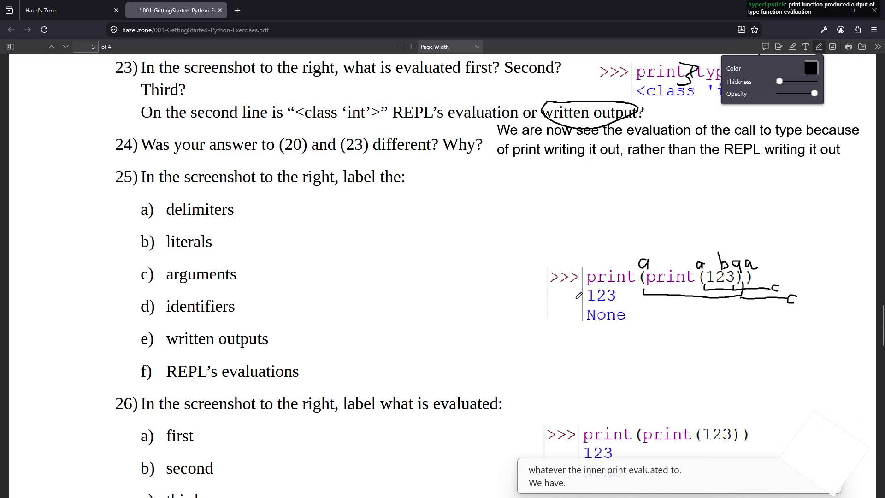
# - Mark the 123 and None written outputs, add a None note, circle None and draw an arrow
pyautogui.moveTo(568, 294); pyautogui.dragTo(577, 297)
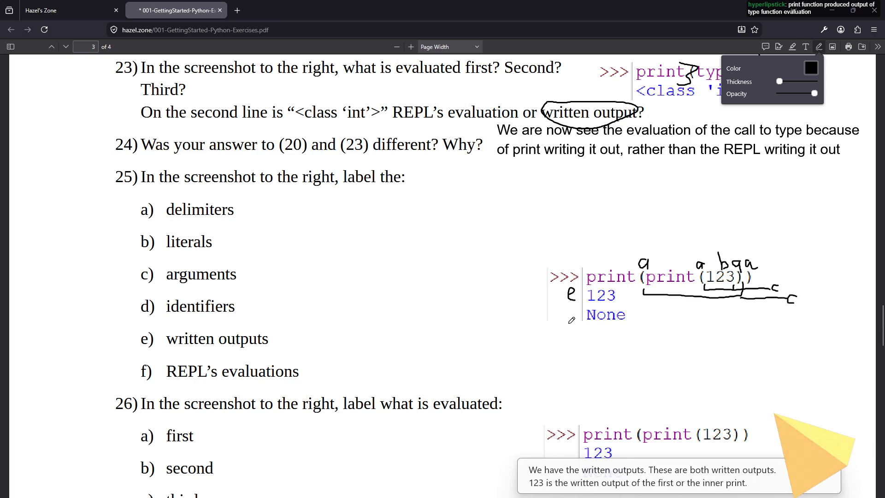
pyautogui.moveTo(576, 314)
pyautogui.mouseDown()
pyautogui.moveTo(565, 323)
pyautogui.moveTo(577, 325)
pyautogui.mouseUp()
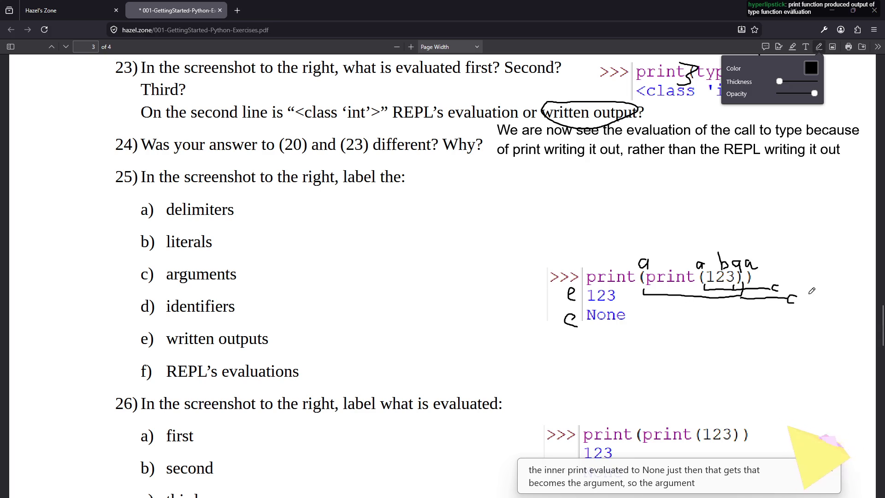
pyautogui.moveTo(711, 298)
pyautogui.mouseDown()
pyautogui.moveTo(742, 317)
pyautogui.moveTo(772, 318)
pyautogui.mouseUp()
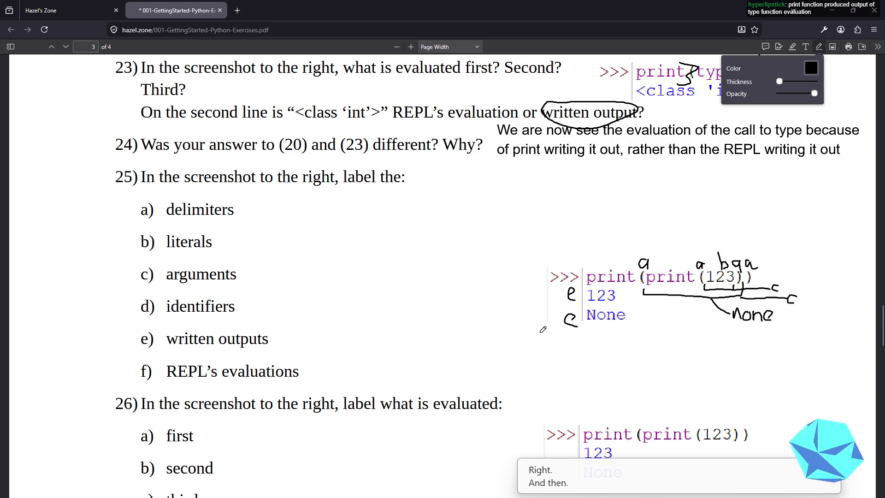
pyautogui.moveTo(619, 305)
pyautogui.mouseDown()
pyautogui.moveTo(577, 300)
pyautogui.moveTo(561, 323)
pyautogui.moveTo(618, 323)
pyautogui.moveTo(617, 305)
pyautogui.mouseUp()
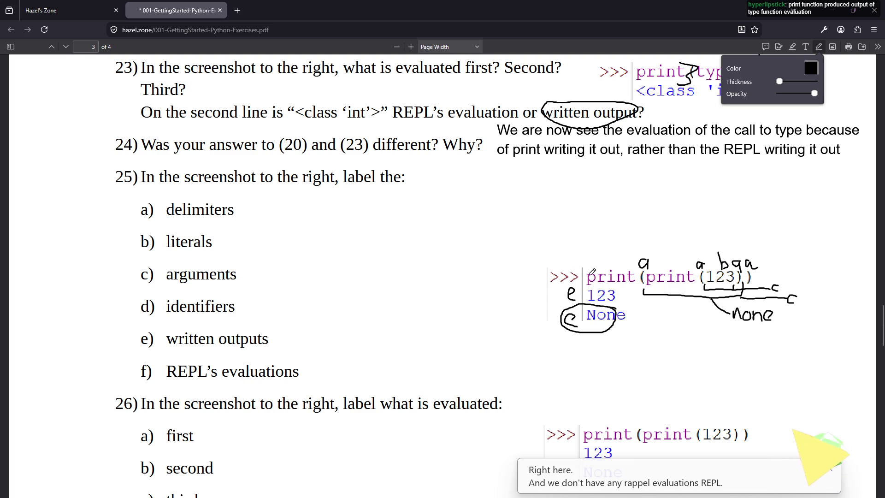
pyautogui.moveTo(594, 270)
pyautogui.mouseDown()
pyautogui.moveTo(551, 261)
pyautogui.moveTo(567, 251)
pyautogui.mouseUp()
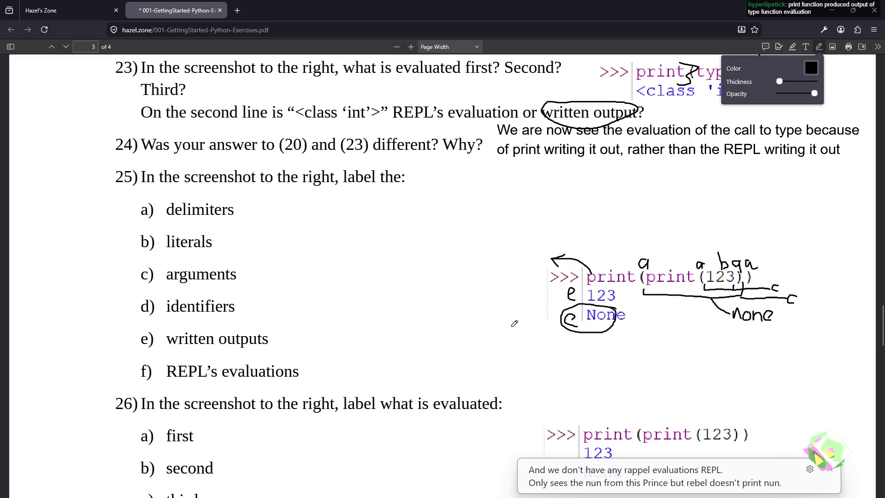
pyautogui.scroll(-2, 520, 313)
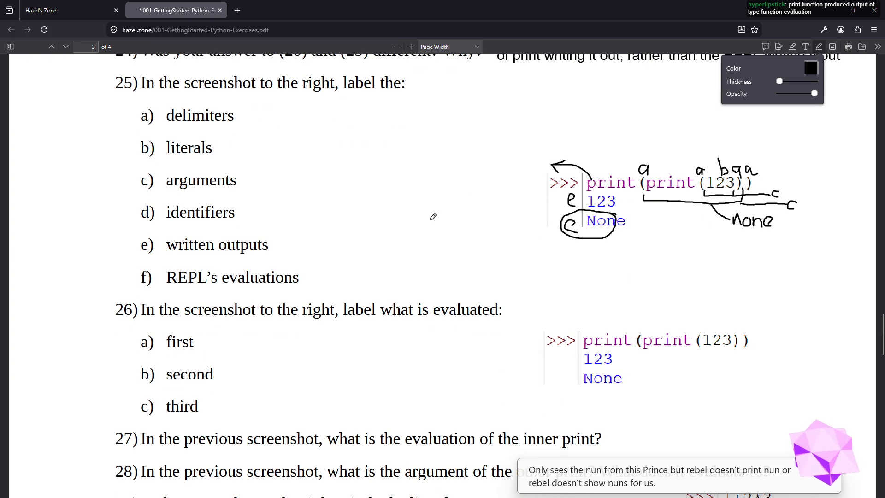
# - Cross out REPL in 25f, then number question 26's evaluation order 1–3 and underline None
pyautogui.moveTo(175, 263)
pyautogui.mouseDown()
pyautogui.moveTo(209, 296)
pyautogui.moveTo(204, 264)
pyautogui.mouseUp()
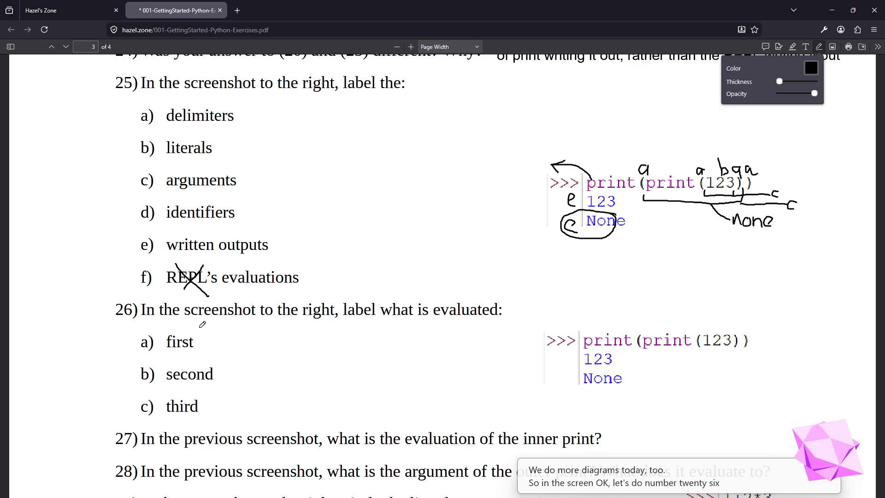
pyautogui.moveTo(719, 314); pyautogui.dragTo(720, 329)
pyautogui.moveTo(644, 343)
pyautogui.mouseDown()
pyautogui.moveTo(670, 356)
pyautogui.moveTo(739, 348)
pyautogui.moveTo(776, 364)
pyautogui.mouseUp()
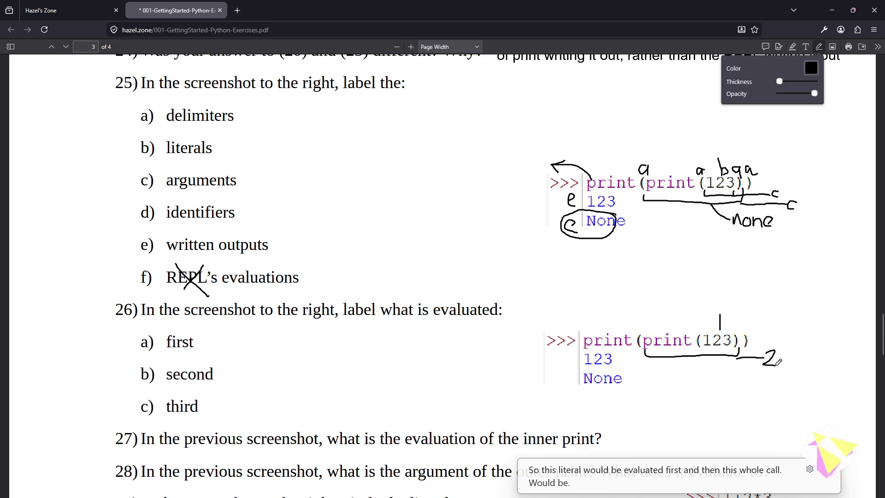
pyautogui.moveTo(583, 351)
pyautogui.mouseDown()
pyautogui.moveTo(603, 369)
pyautogui.moveTo(737, 369)
pyautogui.moveTo(743, 351)
pyautogui.moveTo(756, 374)
pyautogui.moveTo(782, 379)
pyautogui.moveTo(768, 386)
pyautogui.mouseUp()
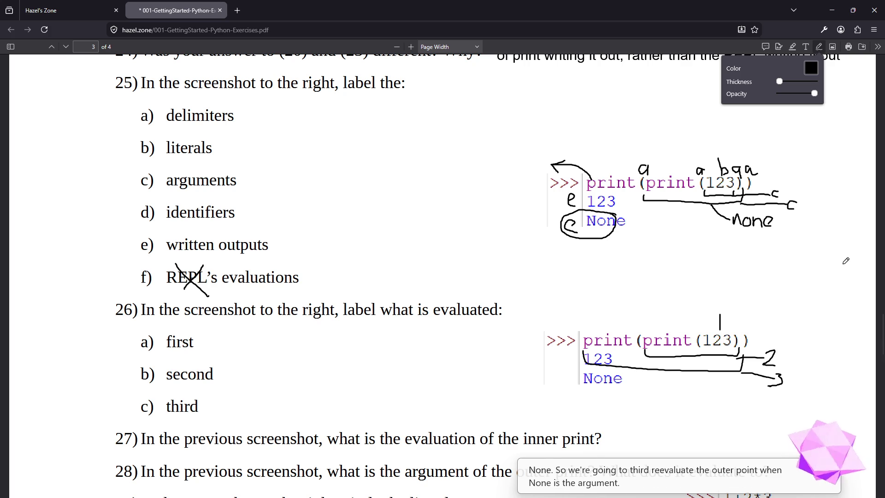
pyautogui.moveTo(581, 377); pyautogui.dragTo(615, 385)
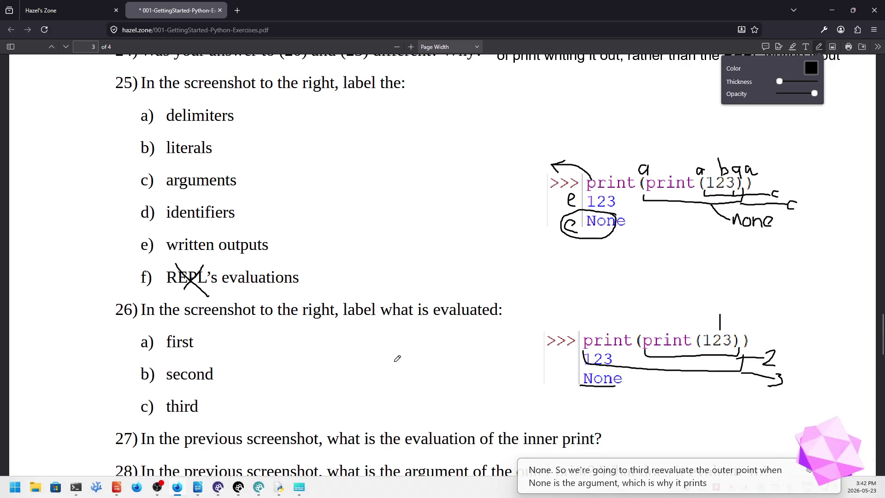
pyautogui.scroll(-4, 398, 359)
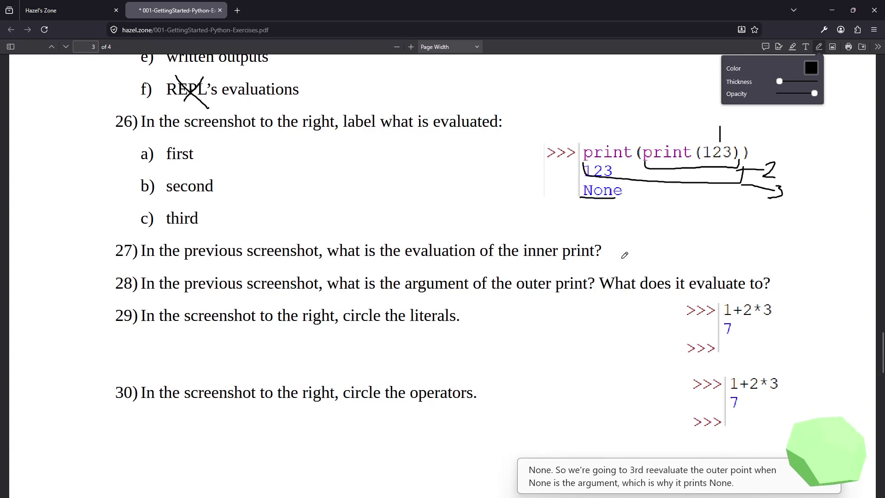
# - Handwrite None for the inner and outer print calls, with an arrow from the outer print
pyautogui.moveTo(606, 266)
pyautogui.mouseDown()
pyautogui.moveTo(618, 235)
pyautogui.moveTo(638, 260)
pyautogui.moveTo(653, 266)
pyautogui.moveTo(666, 256)
pyautogui.moveTo(669, 269)
pyautogui.mouseUp()
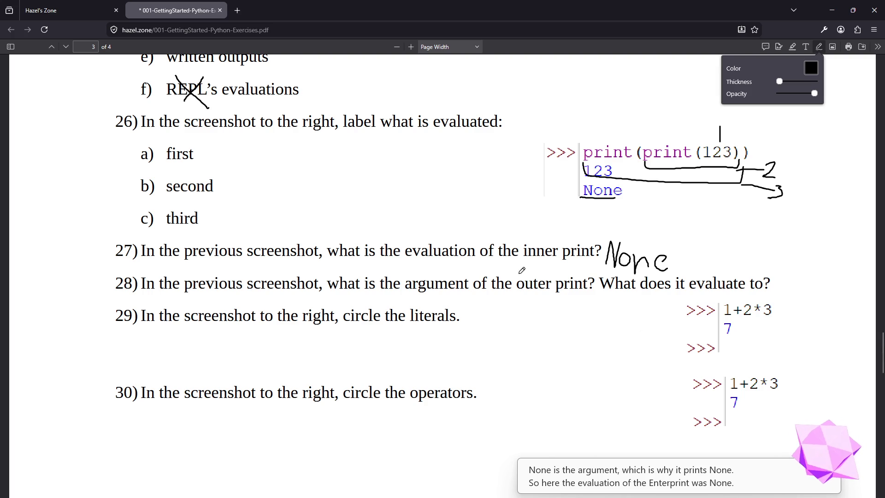
pyautogui.moveTo(531, 276)
pyautogui.mouseDown()
pyautogui.moveTo(598, 265)
pyautogui.moveTo(580, 281)
pyautogui.mouseUp()
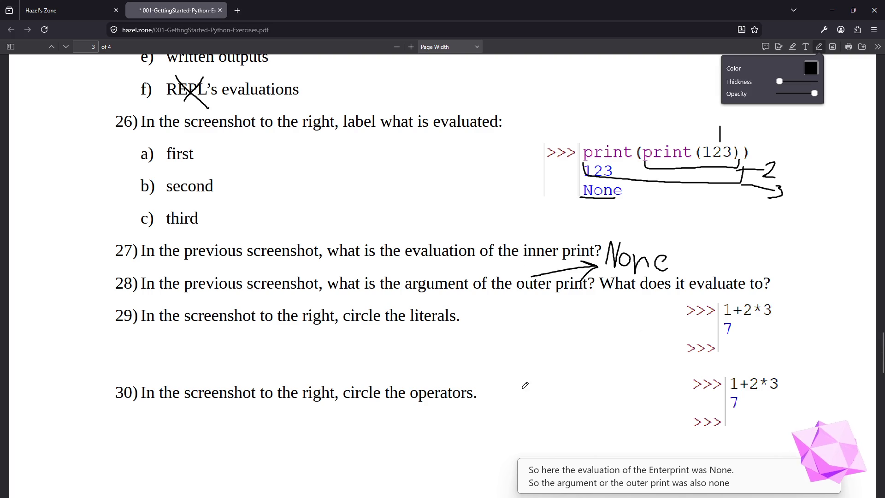
pyautogui.moveTo(783, 291)
pyautogui.mouseDown()
pyautogui.moveTo(811, 266)
pyautogui.moveTo(842, 285)
pyautogui.mouseUp()
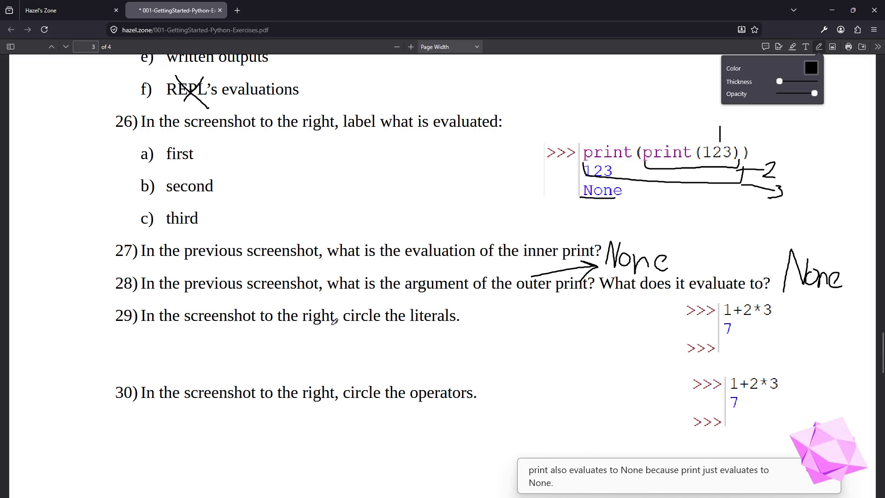
pyautogui.scroll(-2, 337, 327)
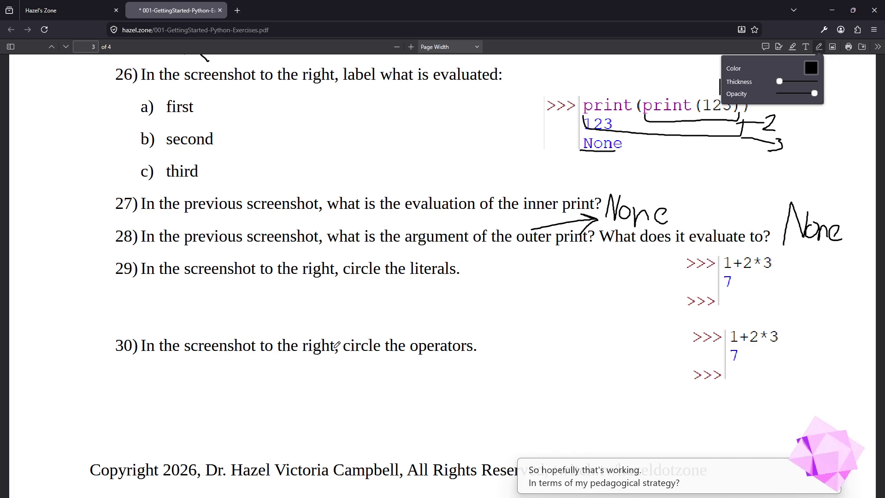
pyautogui.moveTo(461, 497)
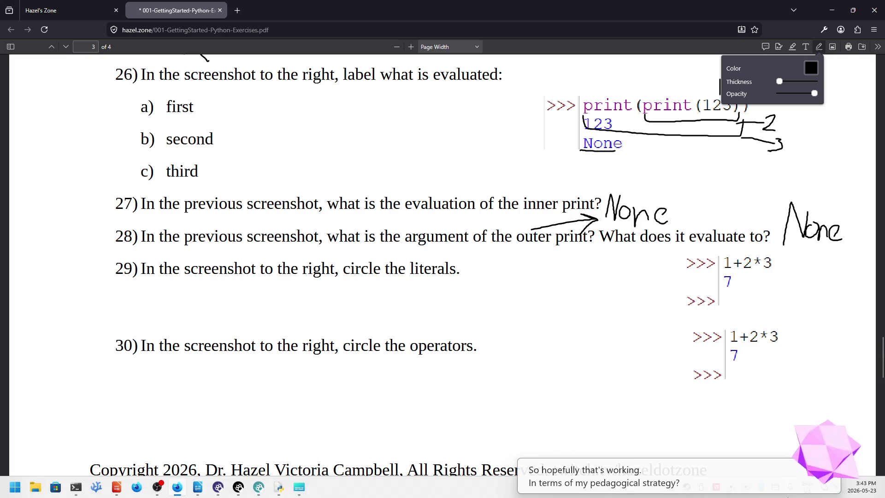
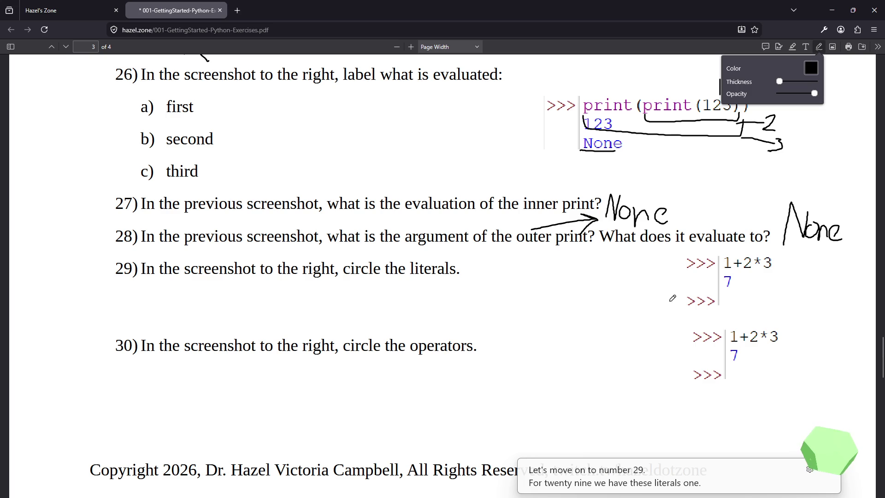
# - Circle the literals 1, 2 and 3 in question 29's code and the + operator in question 30
pyautogui.moveTo(724, 253)
pyautogui.mouseDown()
pyautogui.moveTo(743, 267)
pyautogui.moveTo(754, 252)
pyautogui.mouseUp()
pyautogui.moveTo(776, 253)
pyautogui.mouseDown()
pyautogui.moveTo(765, 252)
pyautogui.moveTo(775, 255)
pyautogui.mouseUp()
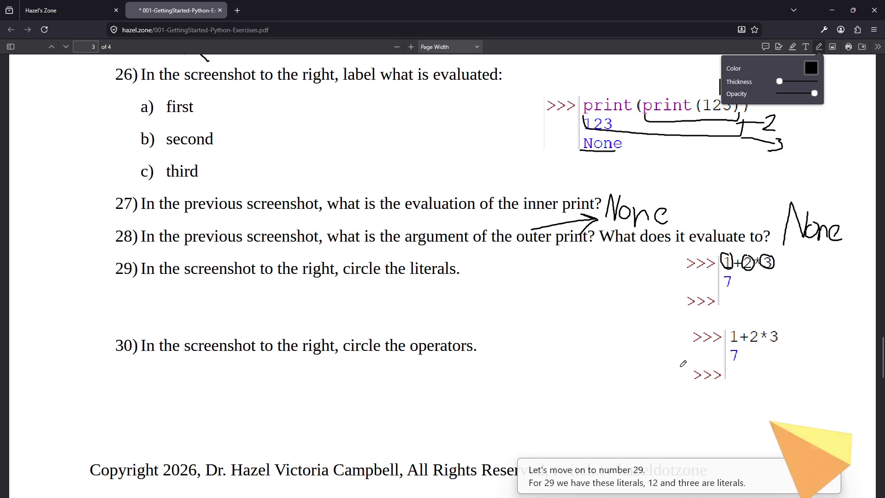
pyautogui.moveTo(747, 330)
pyautogui.mouseDown()
pyautogui.moveTo(738, 334)
pyautogui.moveTo(744, 343)
pyautogui.moveTo(749, 328)
pyautogui.moveTo(754, 339)
pyautogui.moveTo(769, 326)
pyautogui.mouseUp()
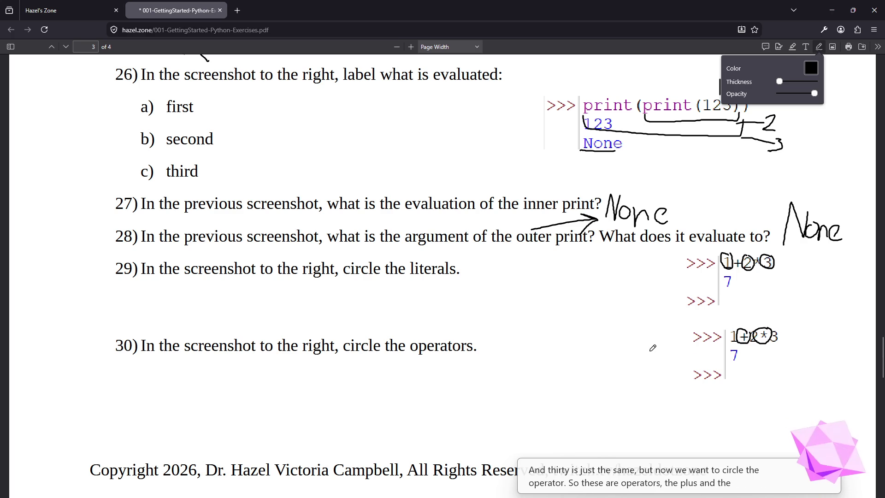
# - On page 4, mark question 31's argument parentheses and underline 'argument delimiters'
pyautogui.scroll(-1, 608, 319)
pyautogui.scroll(-6, 608, 319)
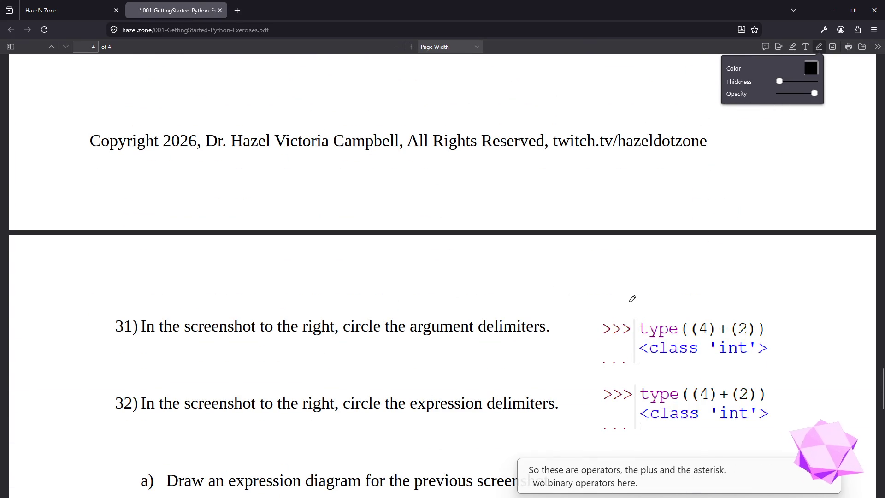
pyautogui.scroll(4, 606, 305)
pyautogui.scroll(-5, 606, 307)
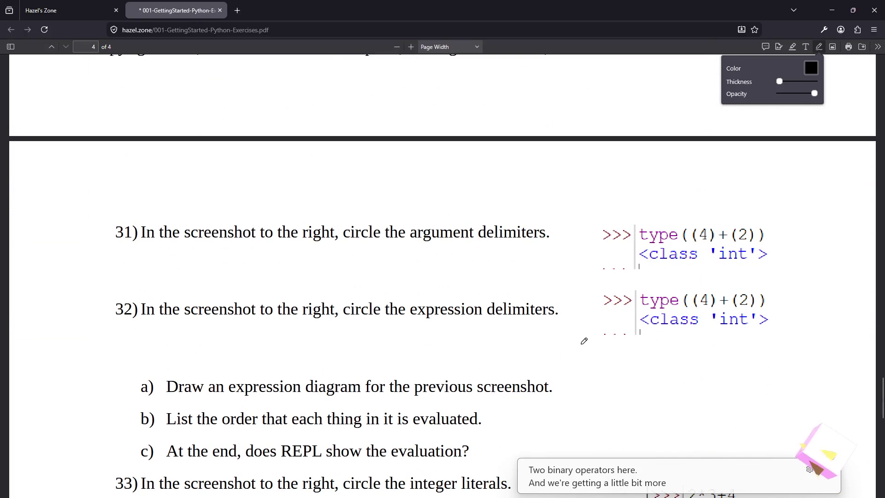
pyautogui.scroll(1, 472, 311)
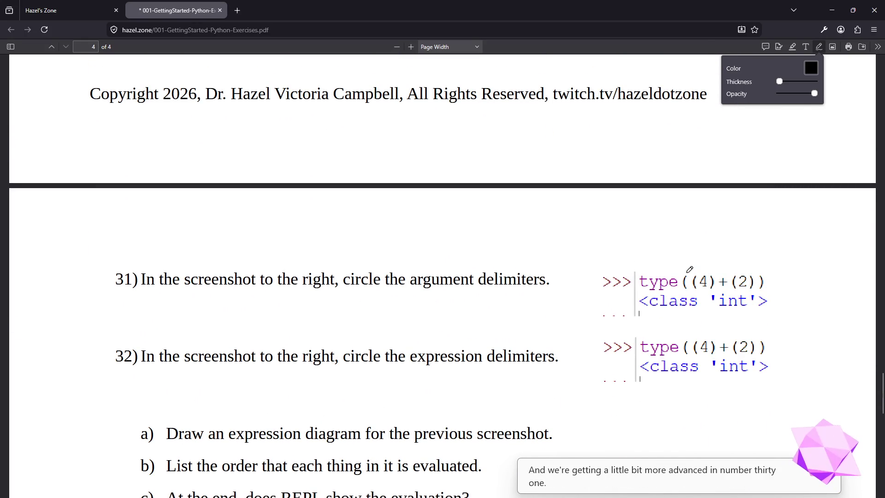
pyautogui.moveTo(685, 274); pyautogui.dragTo(685, 267)
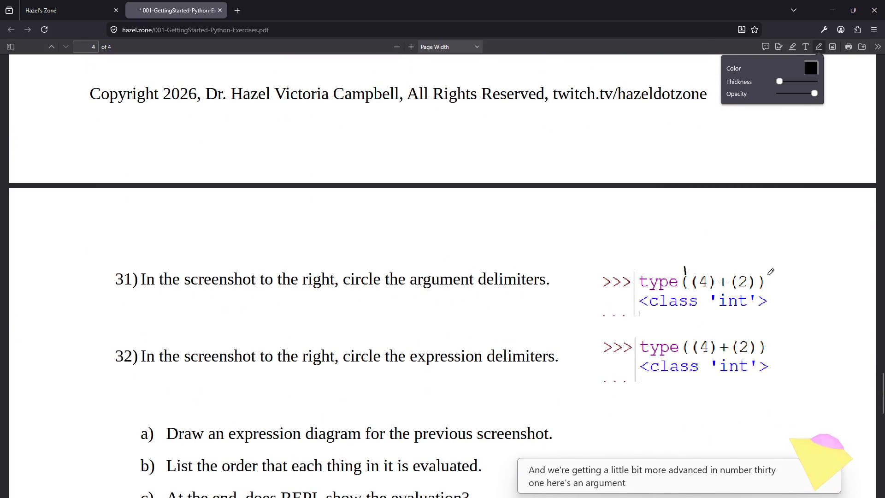
pyautogui.moveTo(762, 274); pyautogui.dragTo(762, 267)
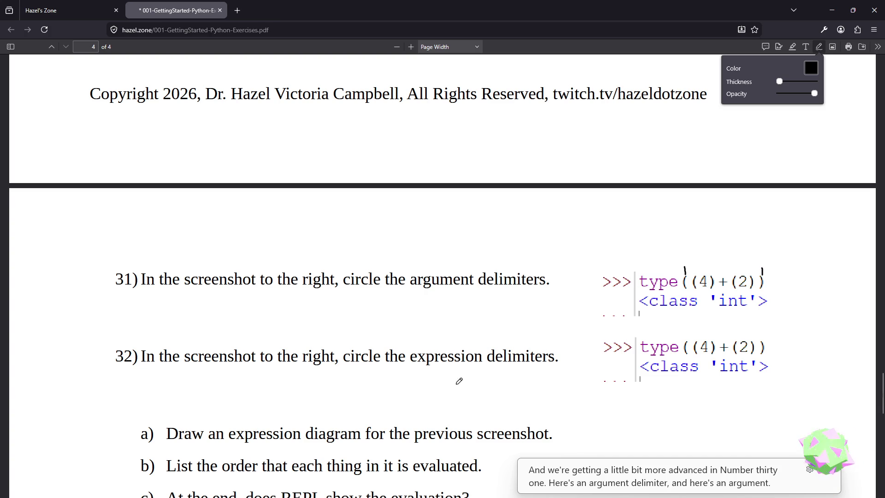
pyautogui.moveTo(412, 286); pyautogui.dragTo(547, 287)
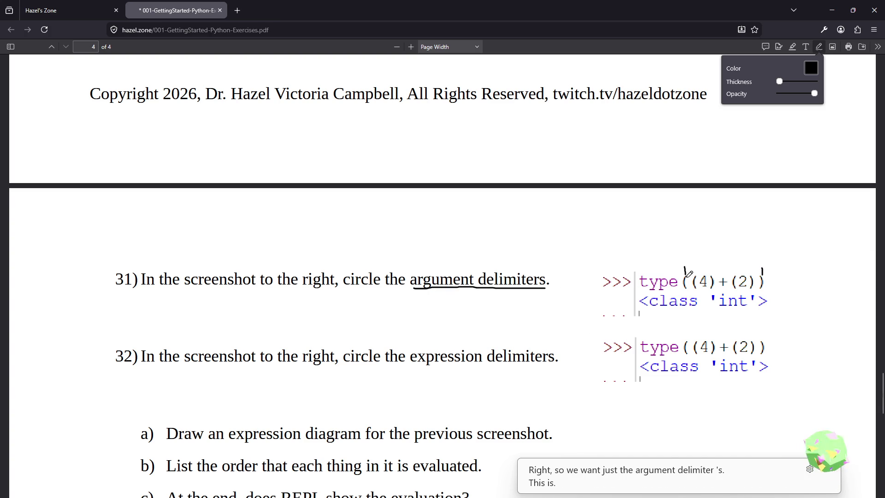
# - Circle question 31's outer parentheses and question 32's parenthesis before (4)
pyautogui.moveTo(684, 273)
pyautogui.mouseDown()
pyautogui.moveTo(689, 292)
pyautogui.moveTo(694, 274)
pyautogui.mouseUp()
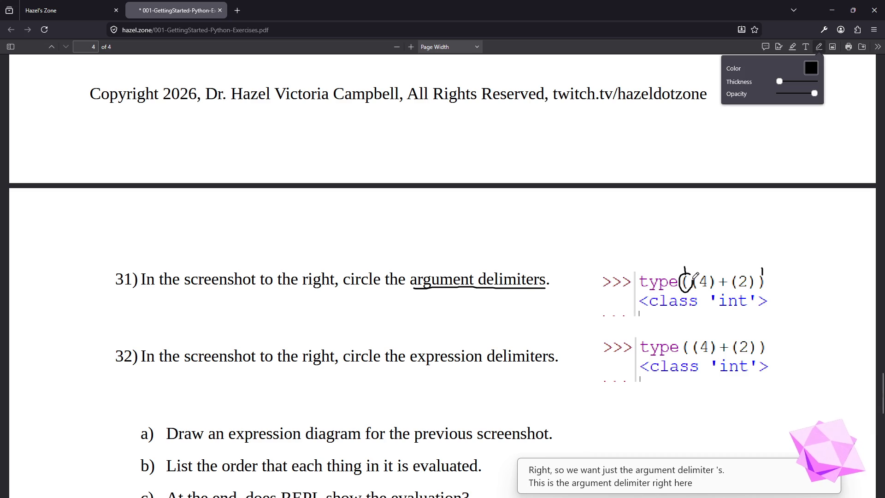
pyautogui.moveTo(765, 274)
pyautogui.mouseDown()
pyautogui.moveTo(760, 290)
pyautogui.moveTo(766, 270)
pyautogui.mouseUp()
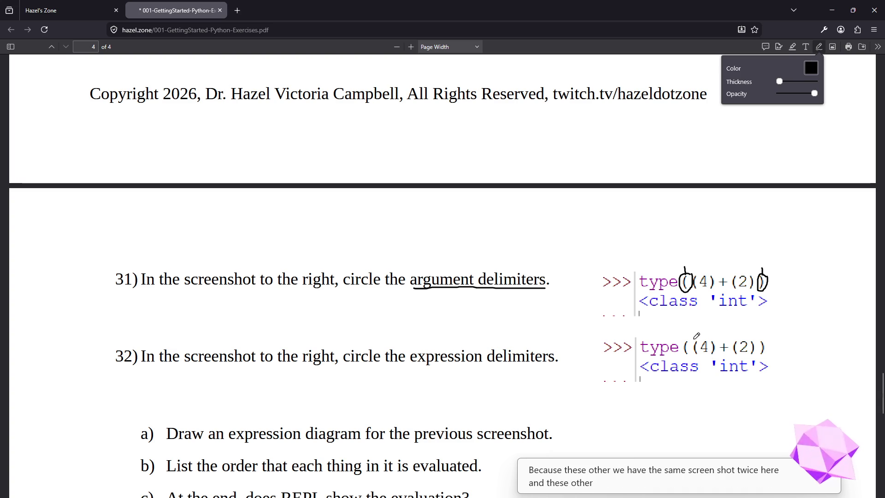
pyautogui.moveTo(694, 339); pyautogui.dragTo(693, 355)
pyautogui.moveTo(701, 352)
pyautogui.mouseDown()
pyautogui.moveTo(700, 336)
pyautogui.moveTo(710, 357)
pyautogui.moveTo(714, 333)
pyautogui.moveTo(732, 351)
pyautogui.moveTo(740, 335)
pyautogui.moveTo(757, 354)
pyautogui.moveTo(755, 335)
pyautogui.mouseUp()
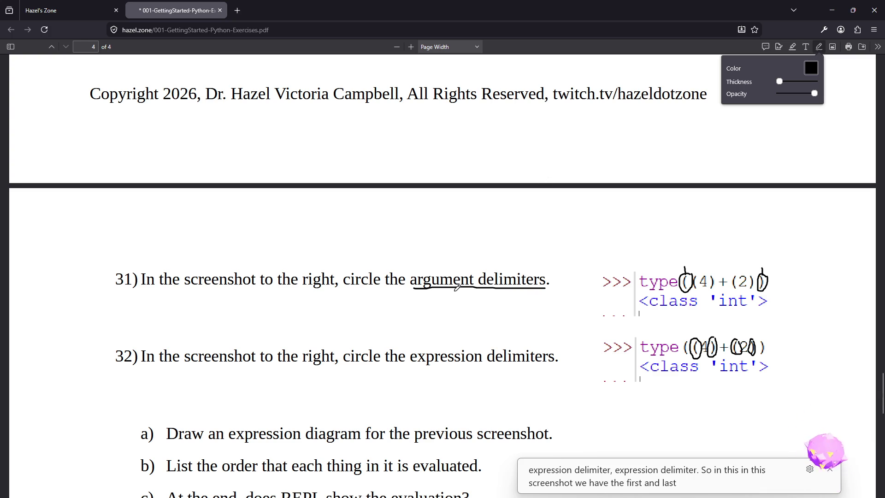
# - Sketch bracket pairs below question 31 and question 32
pyautogui.moveTo(413, 299)
pyautogui.mouseDown()
pyautogui.moveTo(400, 325)
pyautogui.moveTo(409, 337)
pyautogui.mouseUp()
pyautogui.moveTo(542, 303)
pyautogui.mouseDown()
pyautogui.moveTo(546, 328)
pyautogui.moveTo(537, 336)
pyautogui.mouseUp()
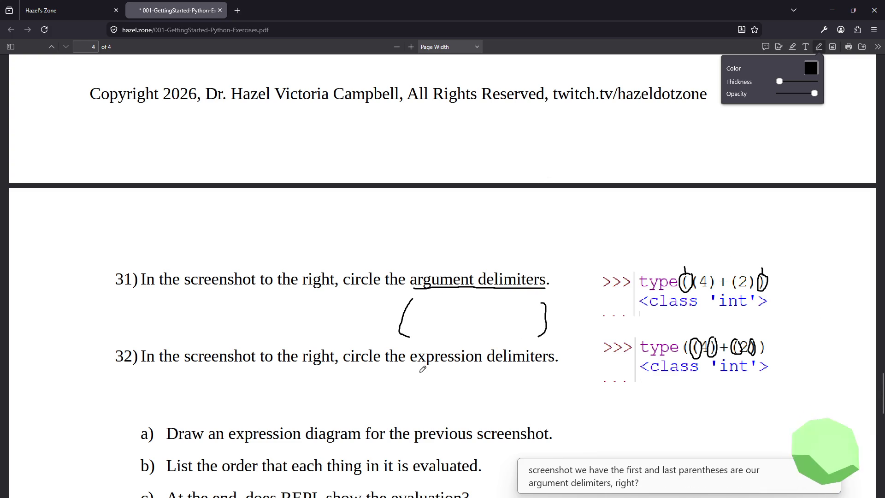
pyautogui.moveTo(424, 369)
pyautogui.mouseDown()
pyautogui.moveTo(418, 392)
pyautogui.moveTo(455, 388)
pyautogui.moveTo(445, 395)
pyautogui.mouseUp()
pyautogui.moveTo(501, 373)
pyautogui.mouseDown()
pyautogui.moveTo(501, 395)
pyautogui.moveTo(529, 377)
pyautogui.moveTo(515, 395)
pyautogui.mouseUp()
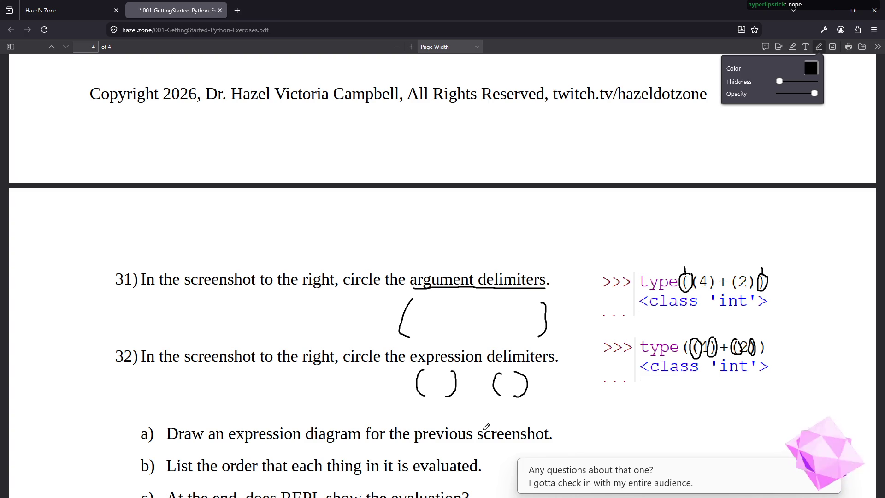
# - Handwrite 'type(' beside question 32's code
pyautogui.scroll(-3, 617, 350)
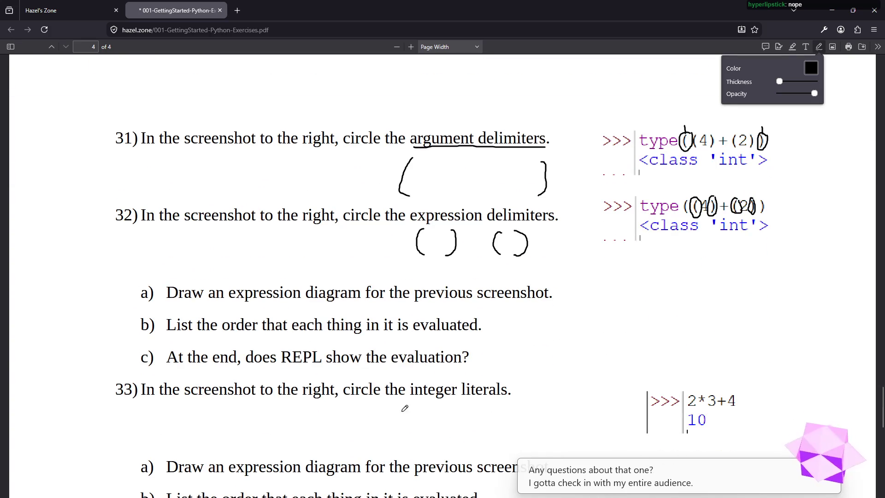
pyautogui.scroll(-2, 396, 440)
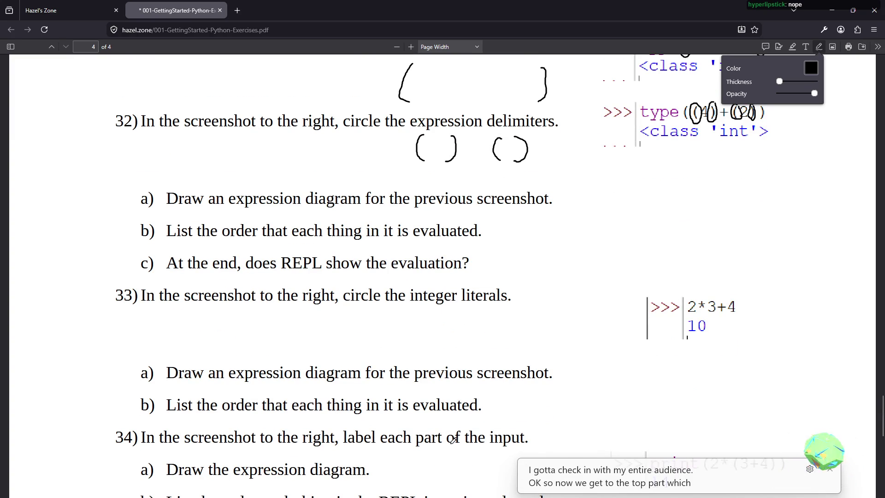
pyautogui.scroll(2, 648, 278)
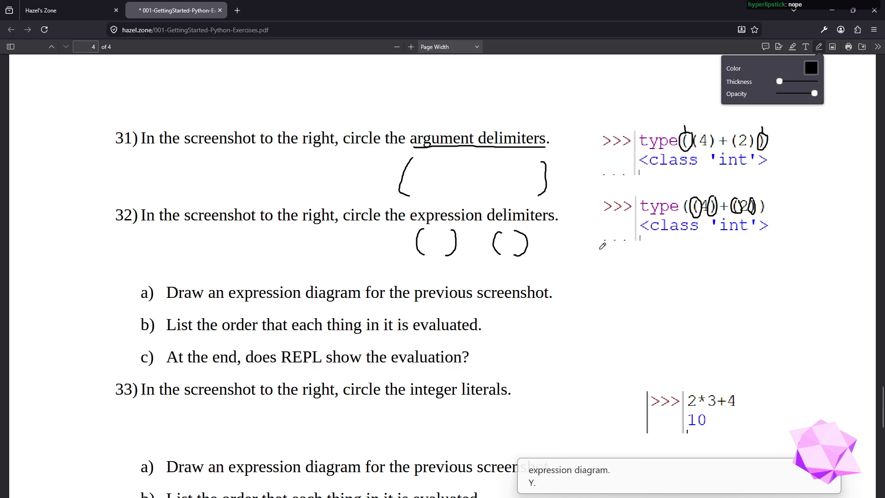
pyautogui.moveTo(598, 245)
pyautogui.mouseDown()
pyautogui.moveTo(600, 255)
pyautogui.moveTo(619, 254)
pyautogui.moveTo(608, 265)
pyautogui.moveTo(638, 248)
pyautogui.moveTo(653, 260)
pyautogui.mouseUp()
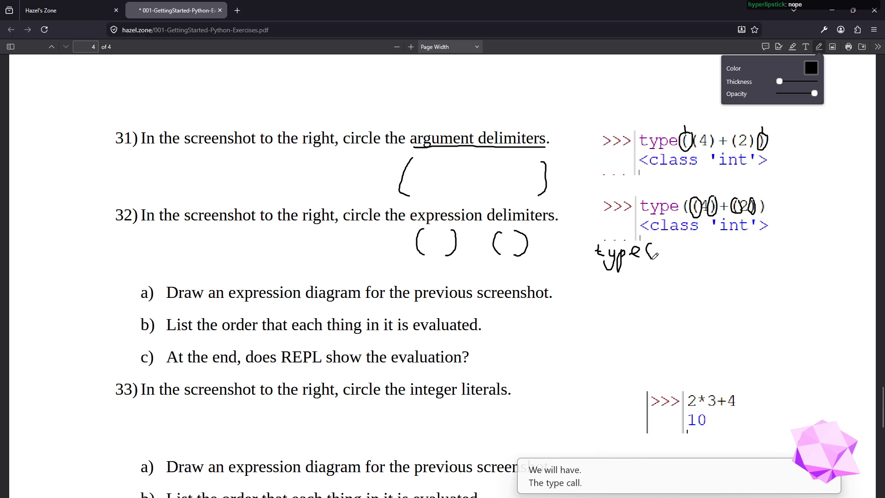
pyautogui.moveTo(766, 239)
pyautogui.mouseDown()
pyautogui.moveTo(776, 244)
pyautogui.moveTo(763, 255)
pyautogui.mouseUp()
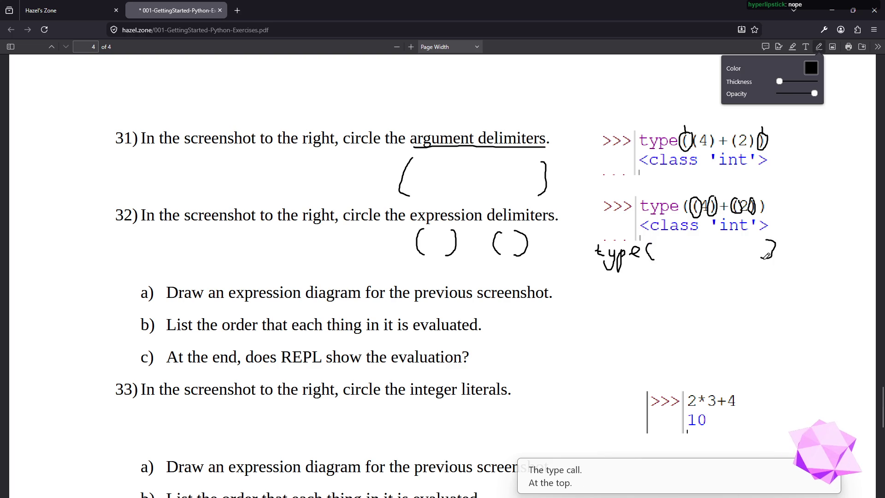
# - Draw an arrow down to the + with left and right branches ending in parentheses
pyautogui.moveTo(602, 497)
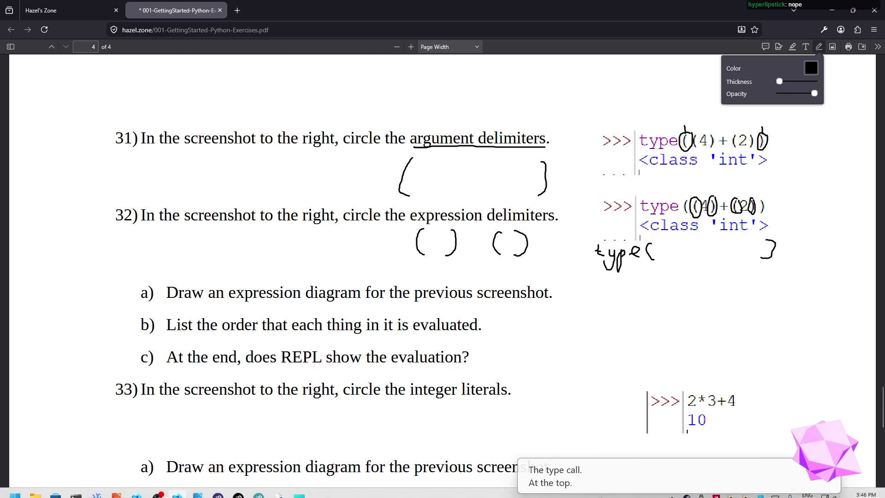
pyautogui.moveTo(709, 260)
pyautogui.mouseDown()
pyautogui.moveTo(718, 289)
pyautogui.moveTo(710, 297)
pyautogui.mouseUp()
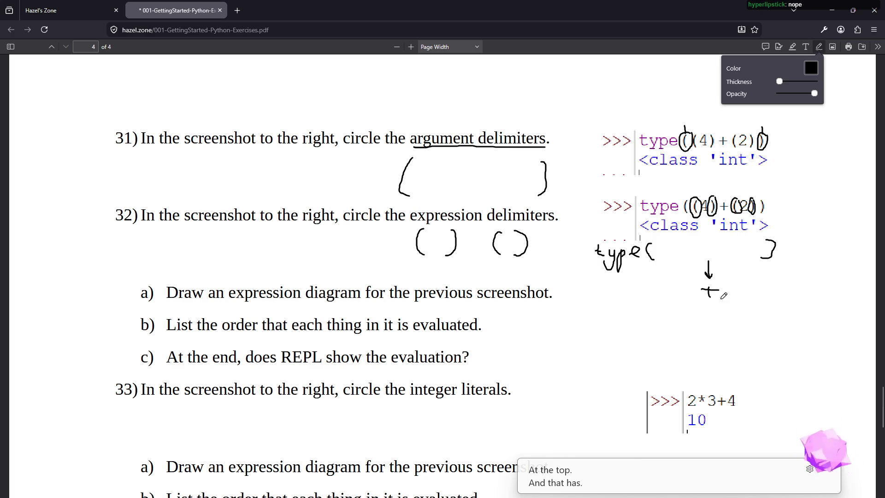
pyautogui.moveTo(698, 300)
pyautogui.mouseDown()
pyautogui.moveTo(669, 321)
pyautogui.moveTo(675, 328)
pyautogui.mouseUp()
pyautogui.moveTo(727, 300)
pyautogui.mouseDown()
pyautogui.moveTo(746, 322)
pyautogui.moveTo(727, 318)
pyautogui.mouseUp()
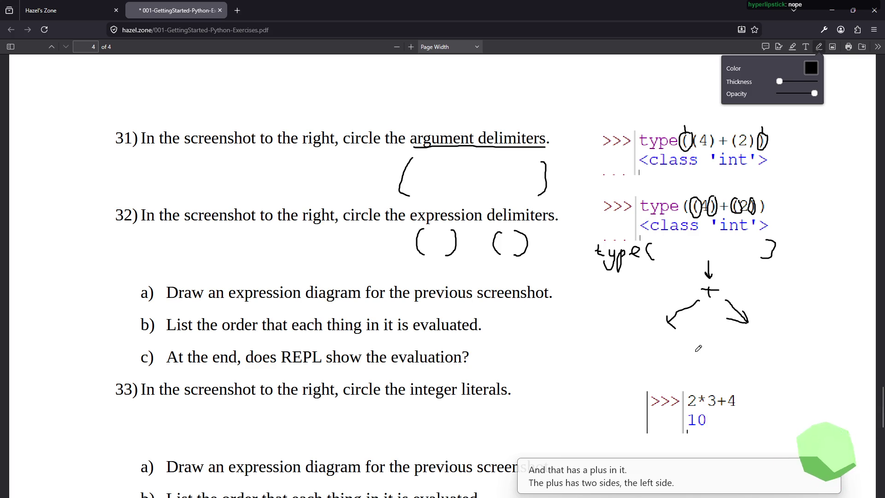
pyautogui.moveTo(645, 333)
pyautogui.mouseDown()
pyautogui.moveTo(639, 352)
pyautogui.moveTo(667, 341)
pyautogui.moveTo(657, 351)
pyautogui.mouseUp()
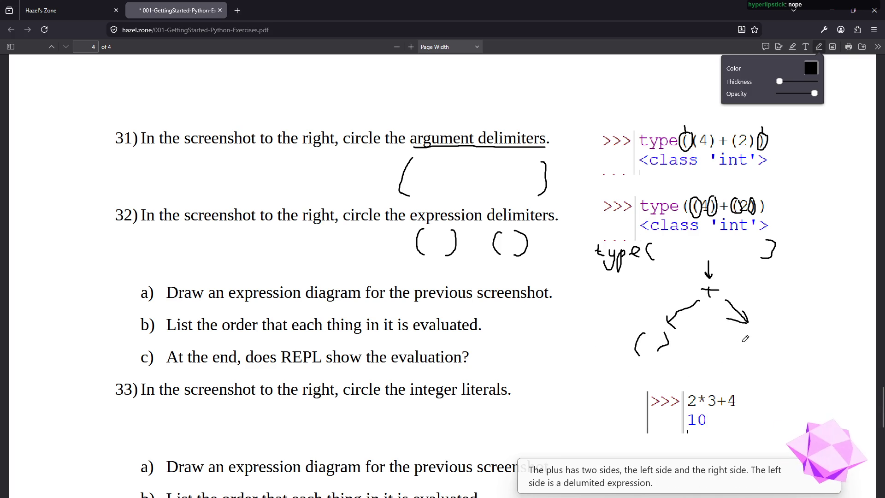
pyautogui.moveTo(746, 328)
pyautogui.mouseDown()
pyautogui.moveTo(749, 351)
pyautogui.moveTo(773, 331)
pyautogui.moveTo(765, 353)
pyautogui.mouseUp()
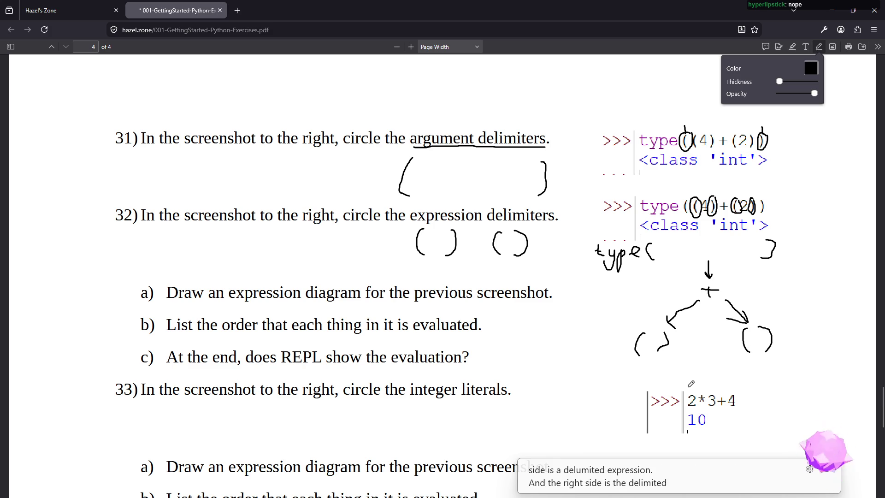
# - Draw arrows from the branch parentheses down to the leaf values 4 and 2
pyautogui.moveTo(651, 358); pyautogui.dragTo(650, 370)
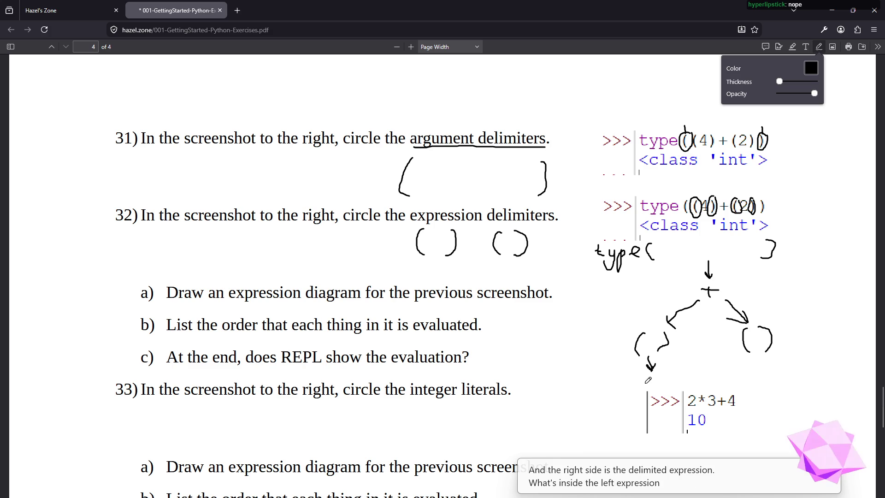
pyautogui.moveTo(641, 377); pyautogui.dragTo(646, 391)
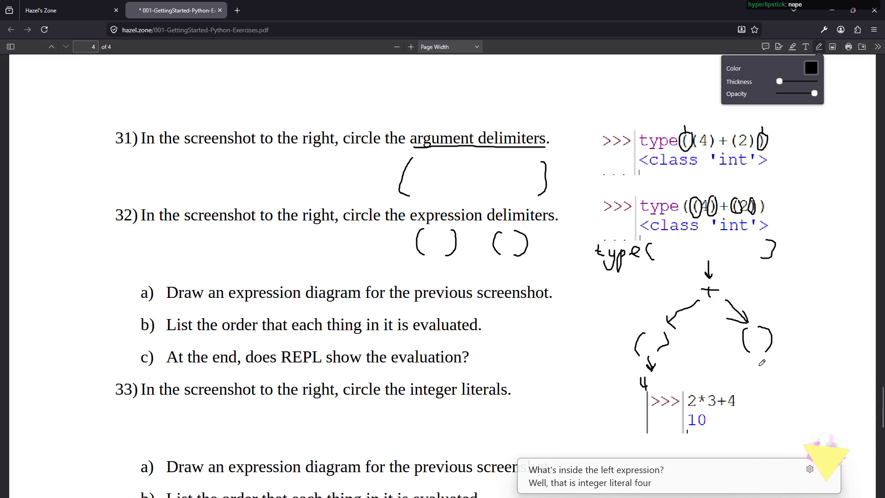
pyautogui.moveTo(755, 357); pyautogui.dragTo(763, 384)
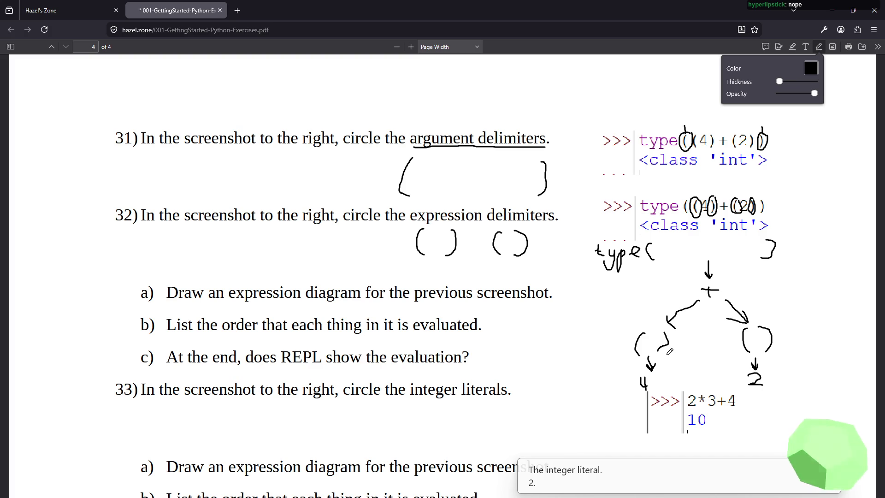
pyautogui.click(824, 246)
pyautogui.click(828, 291)
pyautogui.click(815, 334)
pyautogui.click(815, 377)
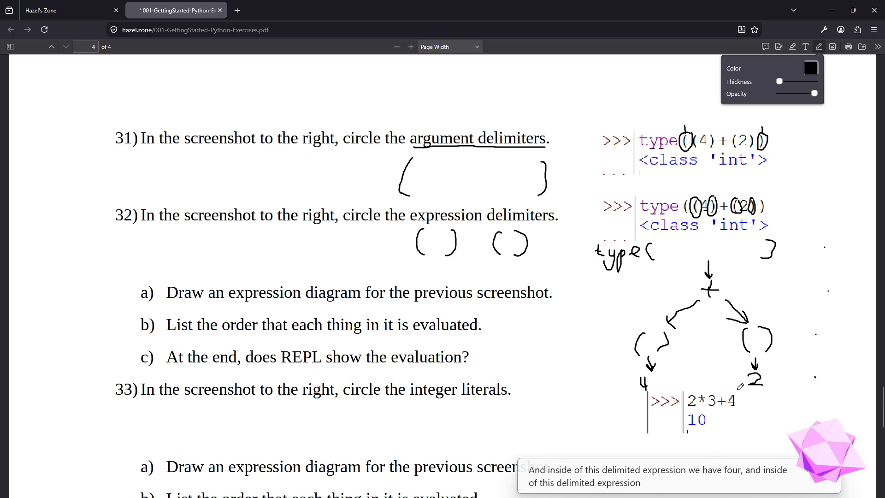
pyautogui.scroll(-2, 738, 382)
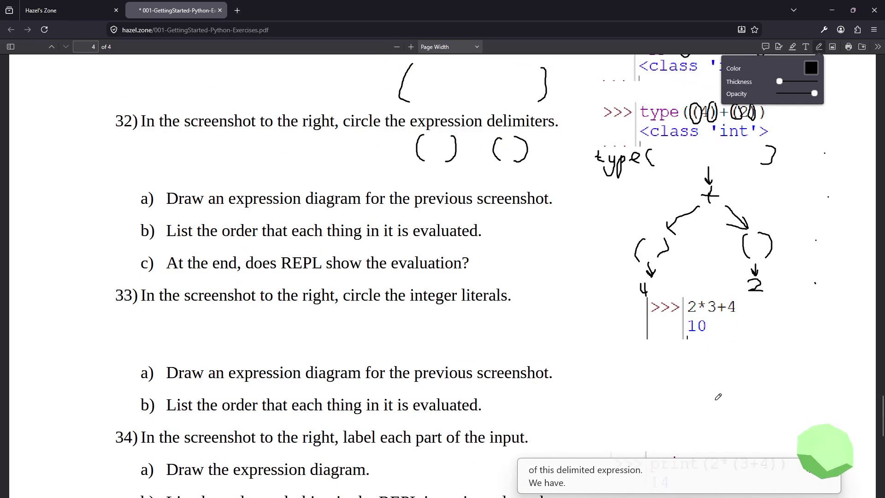
# - Circle the 2, 3 and 4 in question 33's 2*3+4 screenshot
pyautogui.moveTo(637, 496)
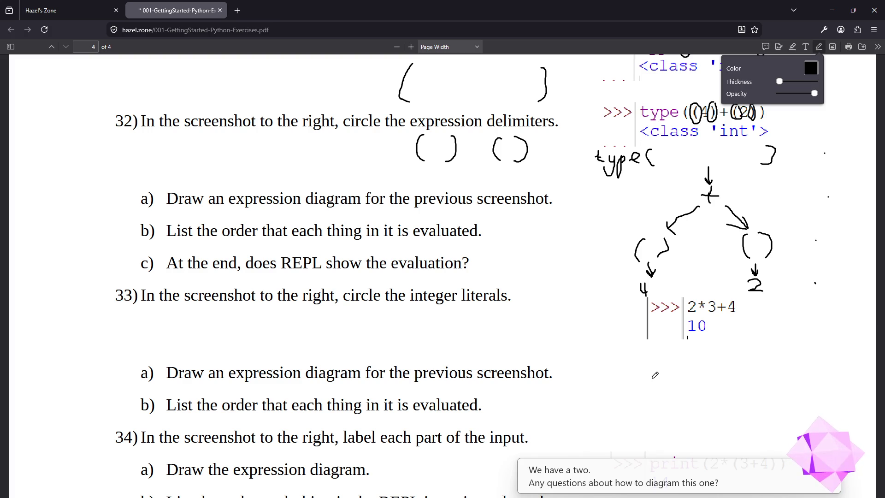
pyautogui.moveTo(693, 299); pyautogui.dragTo(691, 300)
pyautogui.moveTo(712, 296); pyautogui.dragTo(710, 298)
pyautogui.moveTo(732, 297); pyautogui.dragTo(731, 298)
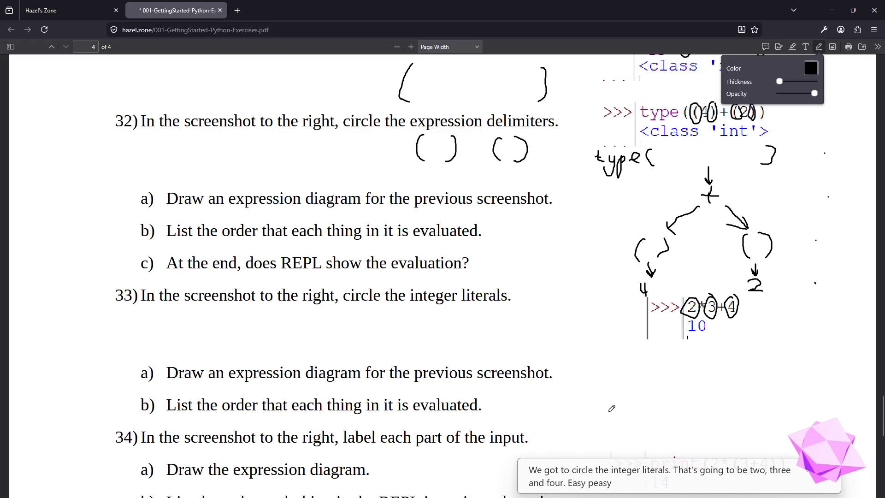
pyautogui.scroll(-3, 609, 408)
pyautogui.scroll(2, 637, 387)
pyautogui.scroll(1, 643, 387)
pyautogui.scroll(-1, 654, 383)
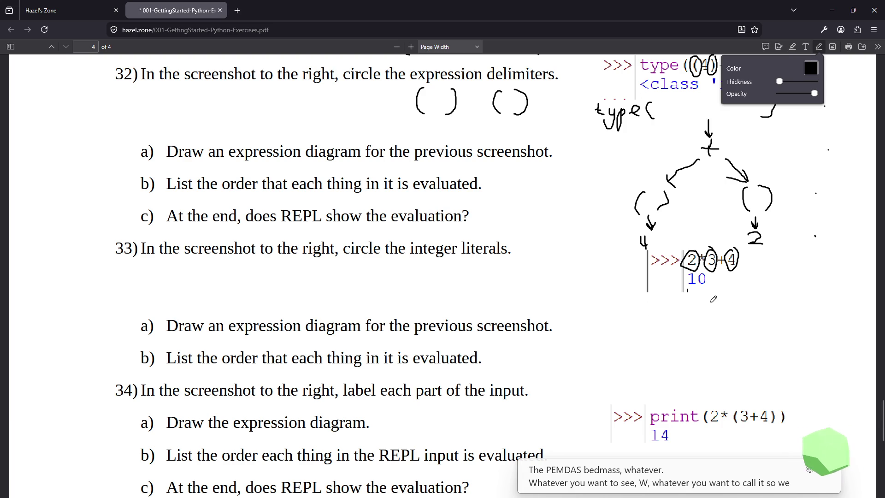
# - Sketch the 2*3+4 tree: + branching to a * node over 2 and 3, and to 4
pyautogui.moveTo(710, 301); pyautogui.dragTo(720, 316)
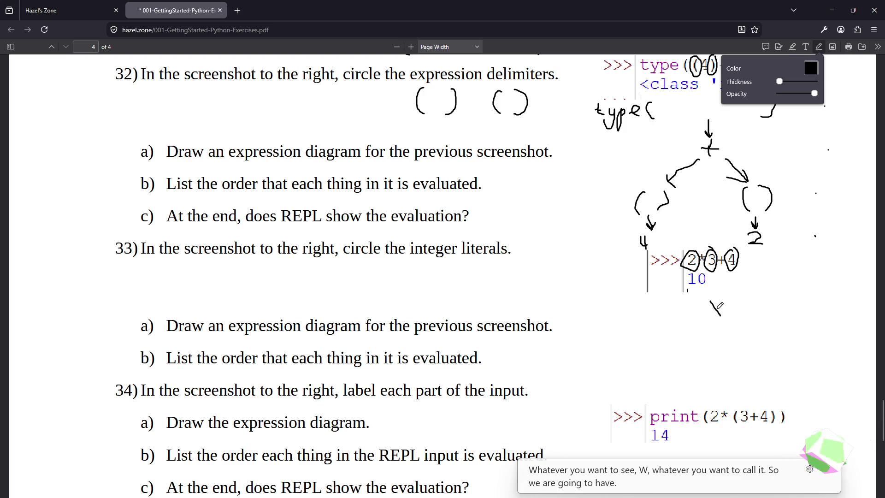
pyautogui.moveTo(712, 300)
pyautogui.mouseDown()
pyautogui.moveTo(718, 314)
pyautogui.moveTo(719, 306)
pyautogui.moveTo(780, 302)
pyautogui.moveTo(769, 315)
pyautogui.mouseUp()
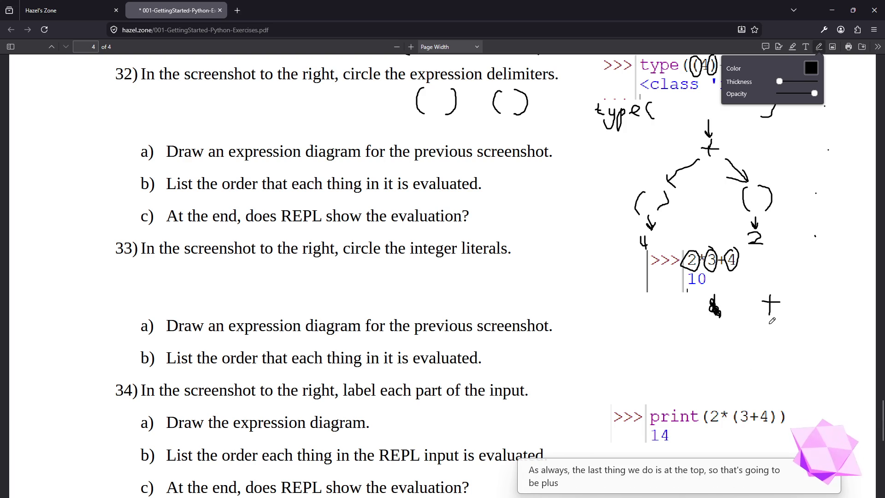
pyautogui.moveTo(758, 319)
pyautogui.mouseDown()
pyautogui.moveTo(746, 335)
pyautogui.moveTo(798, 321)
pyautogui.moveTo(798, 332)
pyautogui.mouseUp()
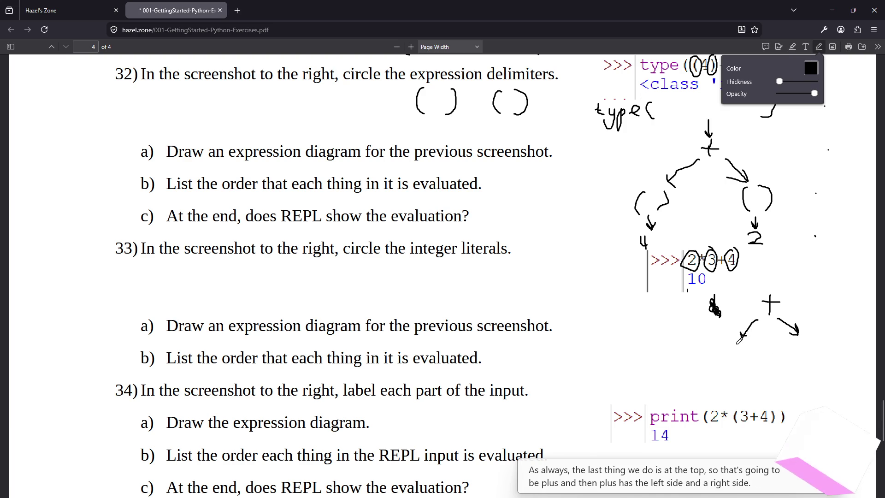
pyautogui.moveTo(735, 345)
pyautogui.mouseDown()
pyautogui.moveTo(742, 358)
pyautogui.moveTo(740, 347)
pyautogui.moveTo(707, 396)
pyautogui.moveTo(722, 401)
pyautogui.mouseUp()
pyautogui.moveTo(744, 362)
pyautogui.mouseDown()
pyautogui.moveTo(764, 397)
pyautogui.moveTo(756, 404)
pyautogui.mouseUp()
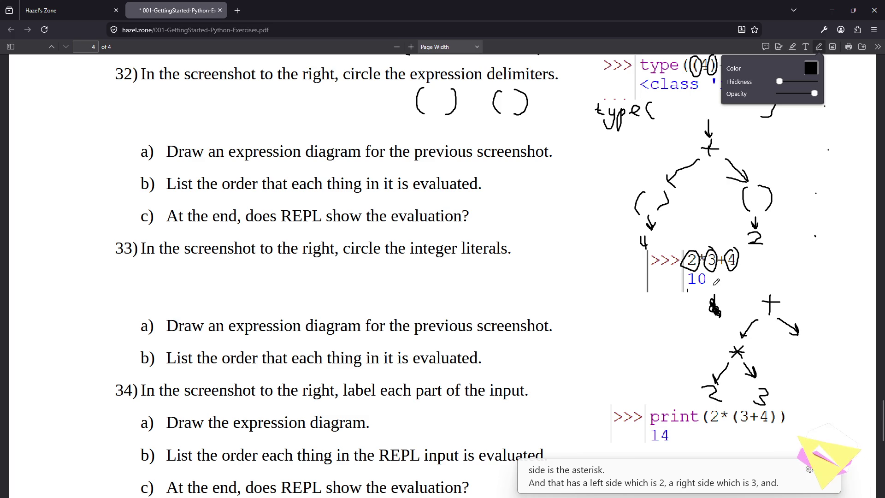
pyautogui.moveTo(803, 337); pyautogui.dragTo(820, 366)
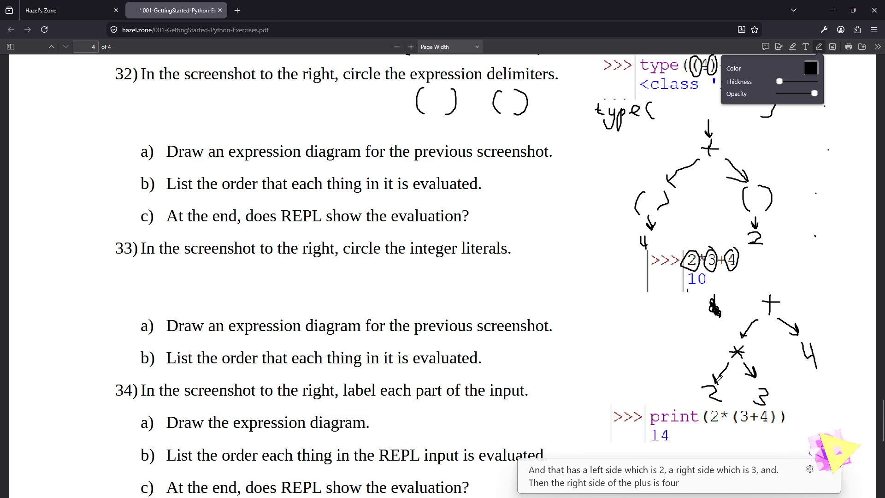
# - Draw an upward arrow beside the tree labelled PEMDAS
pyautogui.moveTo(686, 398)
pyautogui.mouseDown()
pyautogui.moveTo(679, 316)
pyautogui.moveTo(691, 327)
pyautogui.mouseUp()
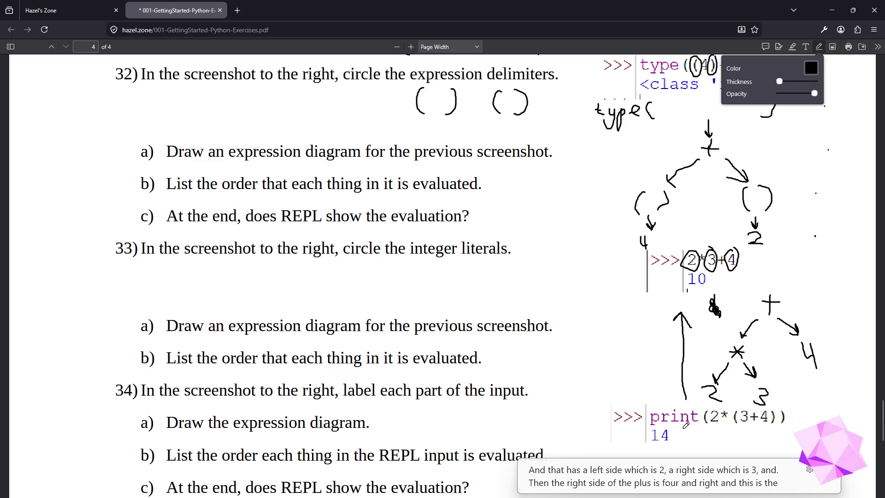
pyautogui.moveTo(566, 350)
pyautogui.mouseDown()
pyautogui.moveTo(585, 372)
pyautogui.moveTo(595, 345)
pyautogui.moveTo(607, 344)
pyautogui.moveTo(608, 370)
pyautogui.moveTo(618, 350)
pyautogui.moveTo(625, 377)
pyautogui.mouseUp()
pyautogui.moveTo(631, 343)
pyautogui.mouseDown()
pyautogui.moveTo(626, 382)
pyautogui.moveTo(654, 347)
pyautogui.moveTo(652, 374)
pyautogui.mouseUp()
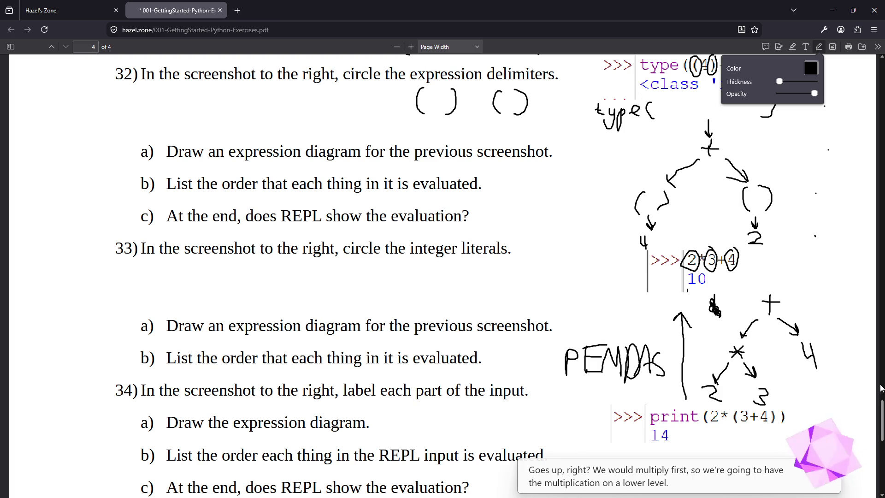
pyautogui.scroll(-2, 594, 122)
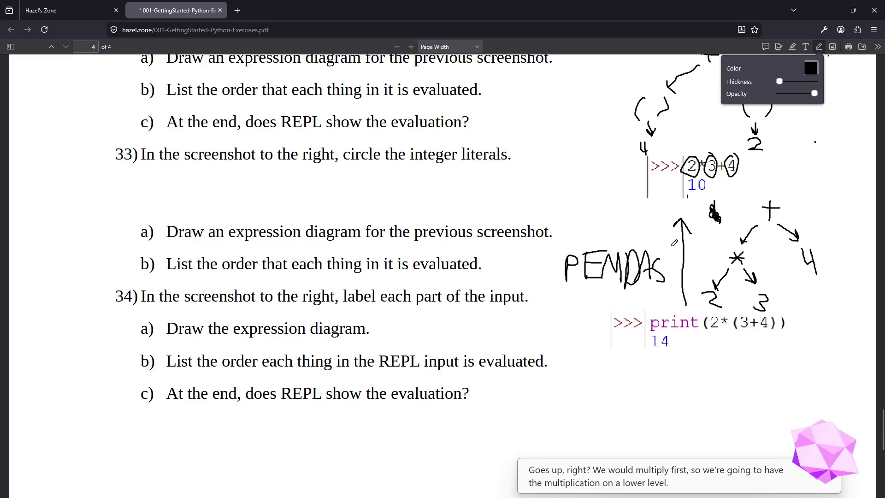
# - Label print as 'id' above question 34's print(2*(3+4)) code
pyautogui.scroll(-3, 711, 371)
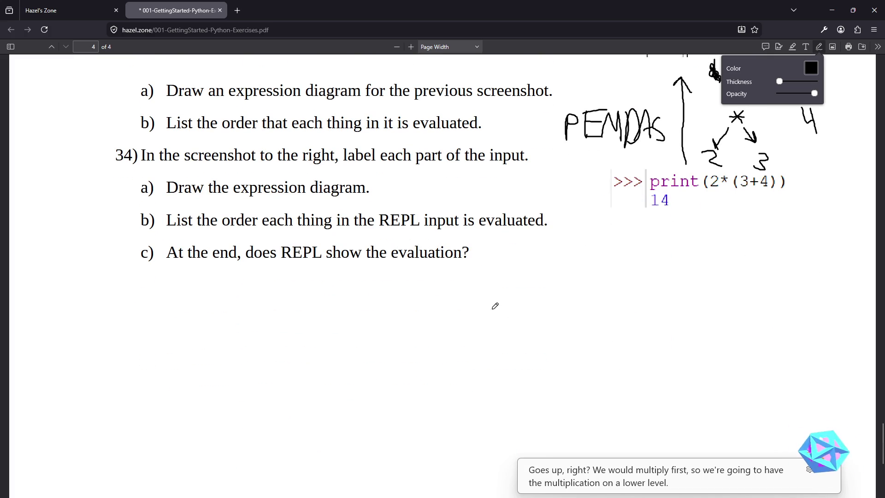
pyautogui.scroll(2, 785, 259)
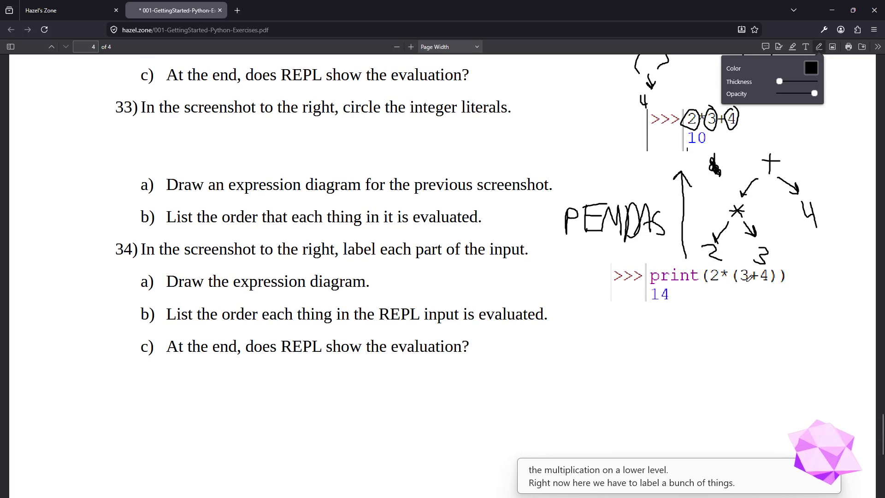
pyautogui.moveTo(650, 263)
pyautogui.mouseDown()
pyautogui.moveTo(658, 267)
pyautogui.moveTo(668, 255)
pyautogui.mouseUp()
pyautogui.click(650, 260)
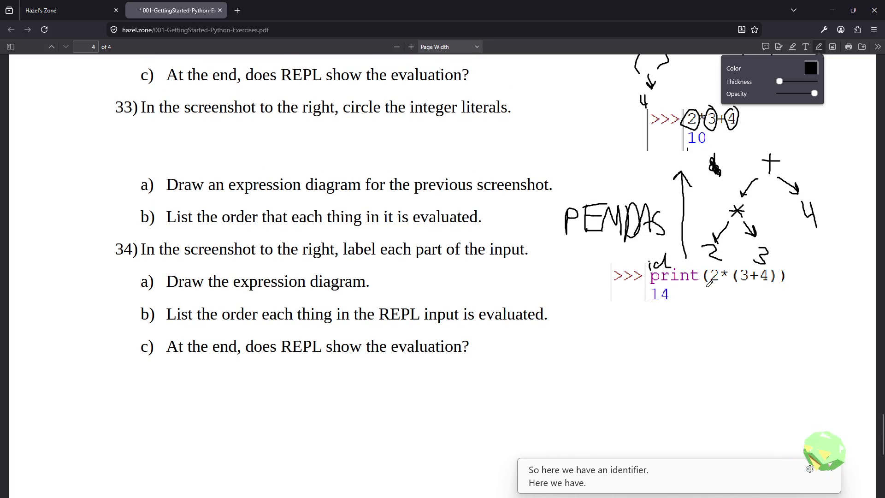
# - Add ink marks beneath 2*, 3+4 and the parentheses of print(2*(3+4))
pyautogui.moveTo(706, 286)
pyautogui.mouseDown()
pyautogui.moveTo(736, 301)
pyautogui.moveTo(780, 299)
pyautogui.mouseUp()
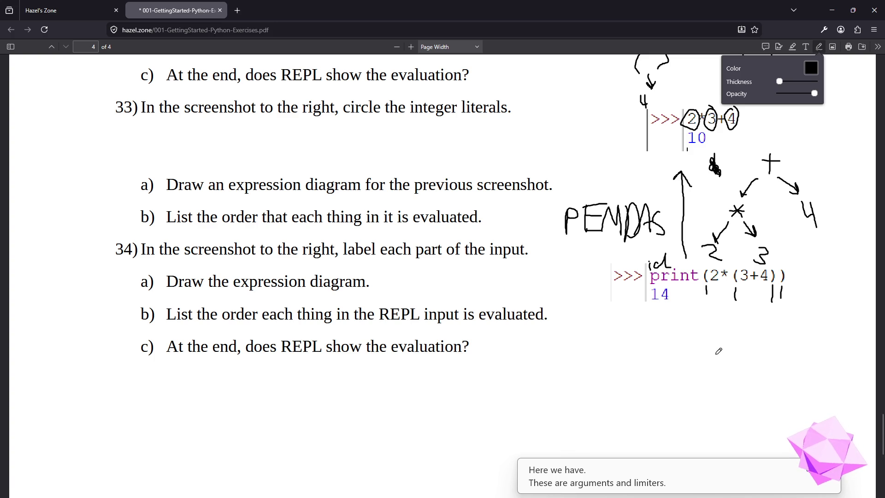
pyautogui.moveTo(722, 288); pyautogui.dragTo(722, 289)
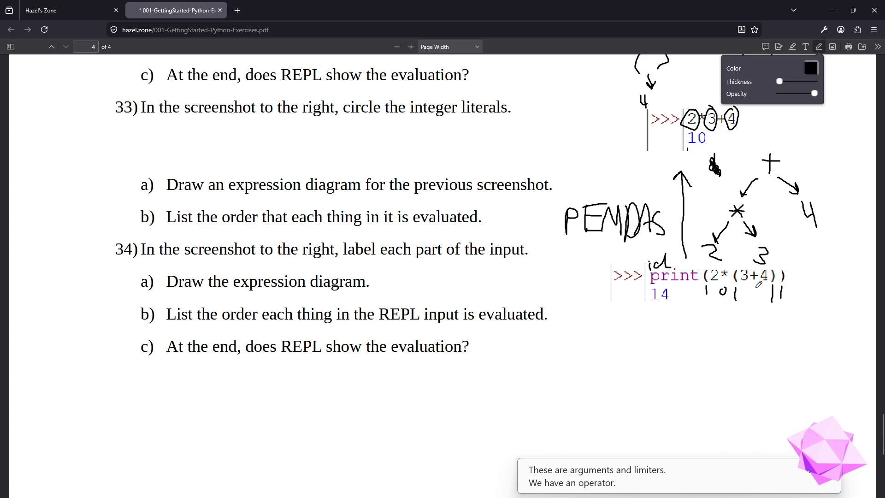
pyautogui.moveTo(755, 287); pyautogui.dragTo(754, 290)
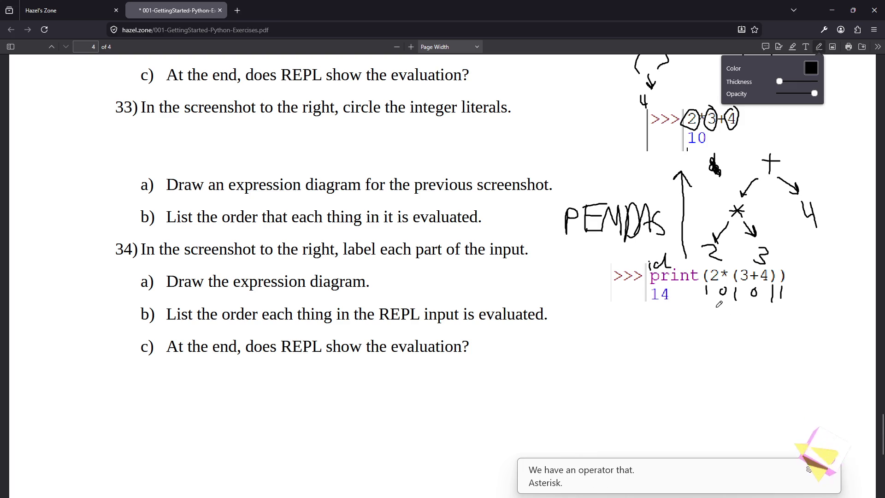
pyautogui.moveTo(716, 289); pyautogui.dragTo(761, 299)
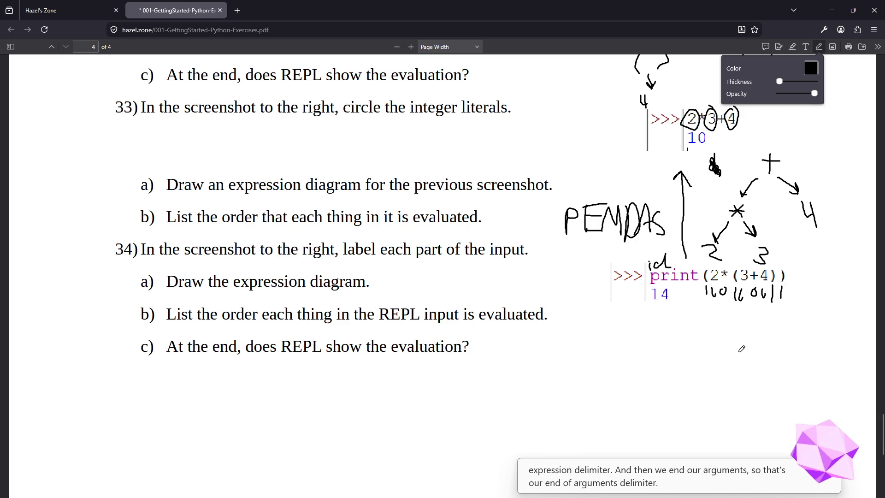
# - Write print( ) as the top of question 34's tree with an arrow down to *
pyautogui.scroll(-2, 739, 354)
pyautogui.scroll(-3, 739, 351)
pyautogui.scroll(4, 737, 346)
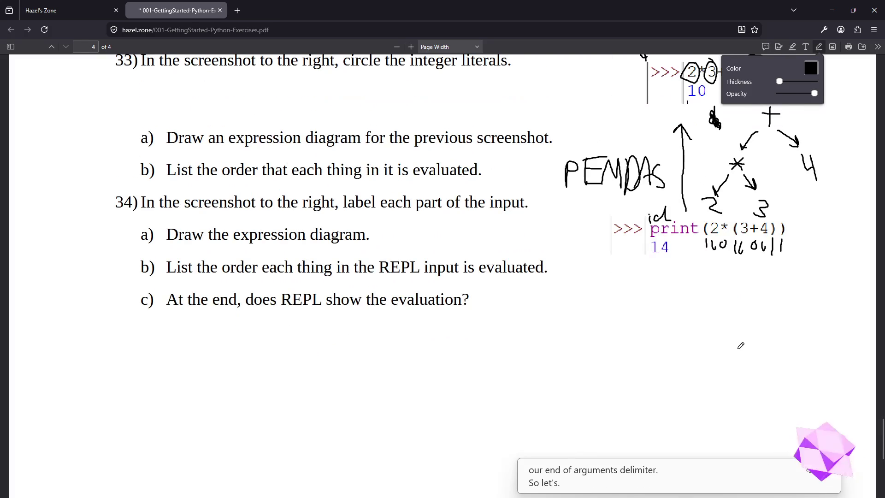
pyautogui.scroll(2, 692, 336)
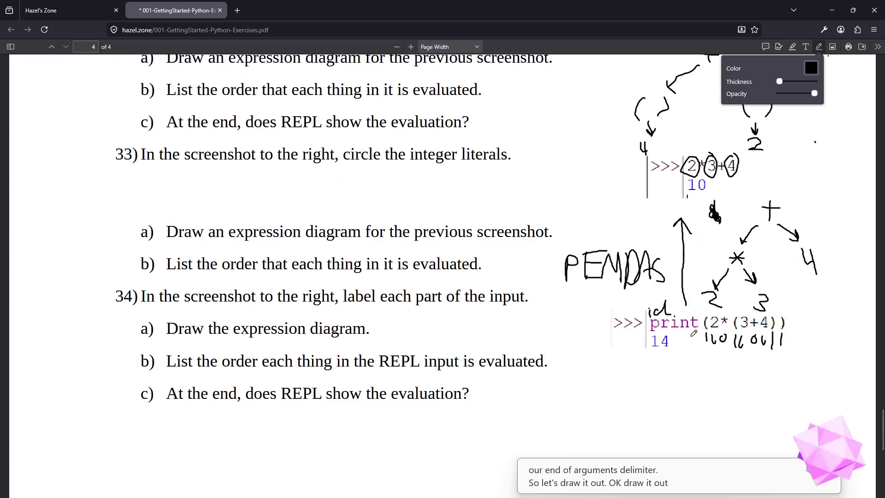
pyautogui.scroll(-3, 701, 339)
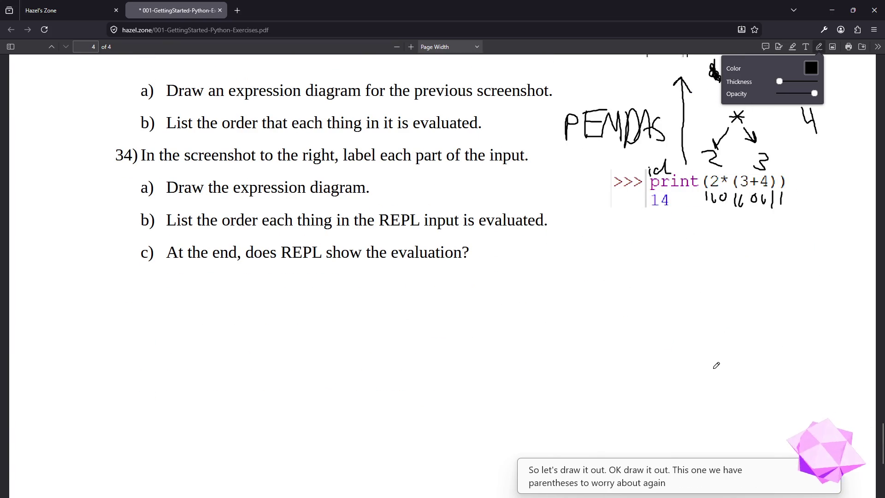
pyautogui.scroll(3, 720, 363)
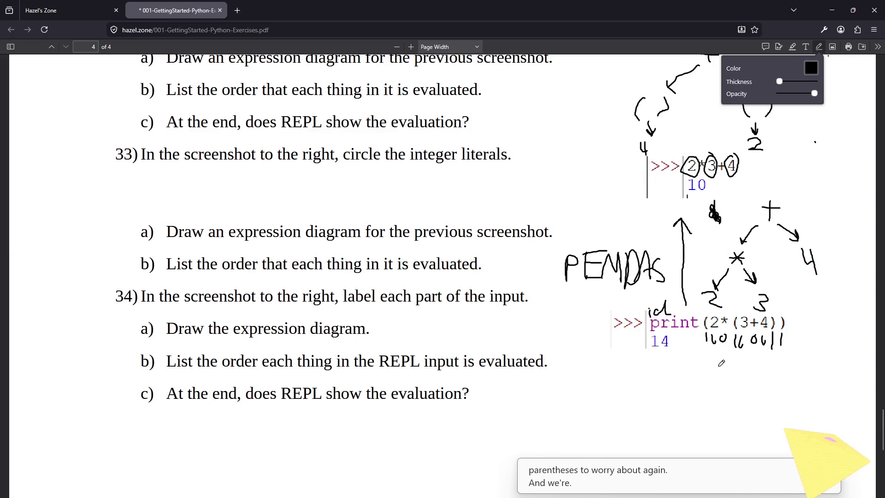
pyautogui.scroll(-3, 720, 361)
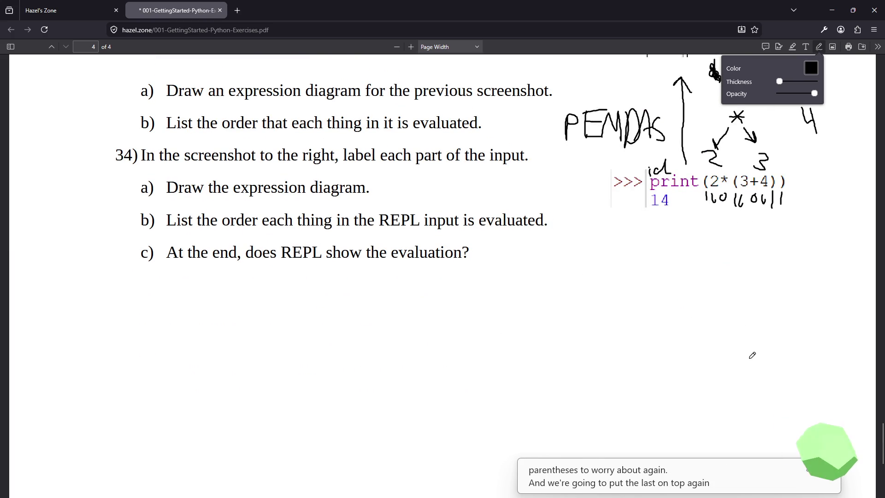
pyautogui.moveTo(632, 223)
pyautogui.mouseDown()
pyautogui.moveTo(627, 248)
pyautogui.moveTo(647, 226)
pyautogui.moveTo(650, 240)
pyautogui.moveTo(669, 228)
pyautogui.moveTo(674, 243)
pyautogui.moveTo(694, 227)
pyautogui.moveTo(697, 249)
pyautogui.mouseUp()
pyautogui.click(655, 226)
pyautogui.moveTo(789, 215)
pyautogui.mouseDown()
pyautogui.moveTo(786, 246)
pyautogui.moveTo(740, 261)
pyautogui.moveTo(742, 288)
pyautogui.moveTo(728, 279)
pyautogui.moveTo(734, 269)
pyautogui.moveTo(744, 278)
pyautogui.mouseUp()
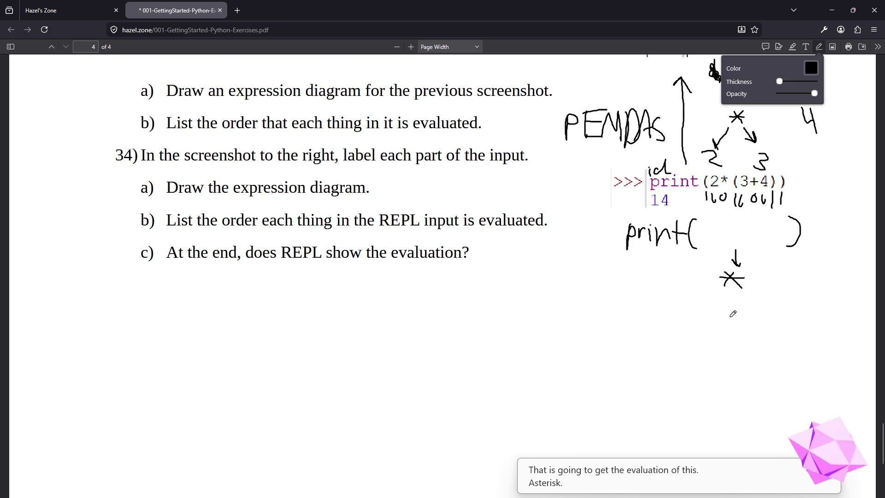
# - Branch the * to 2 on the left and to a parenthesised right operand
pyautogui.moveTo(717, 296)
pyautogui.mouseDown()
pyautogui.moveTo(703, 308)
pyautogui.moveTo(712, 306)
pyautogui.mouseUp()
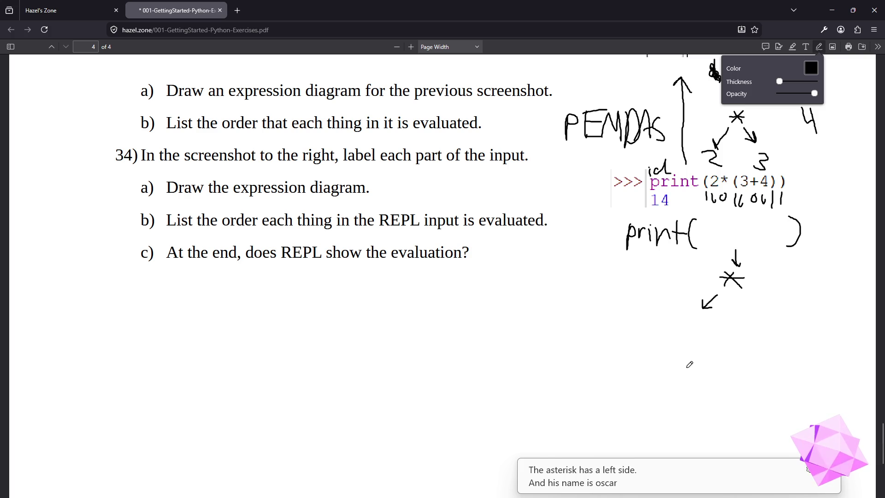
pyautogui.click(690, 316)
pyautogui.moveTo(690, 317)
pyautogui.mouseDown()
pyautogui.moveTo(691, 328)
pyautogui.moveTo(703, 329)
pyautogui.mouseUp()
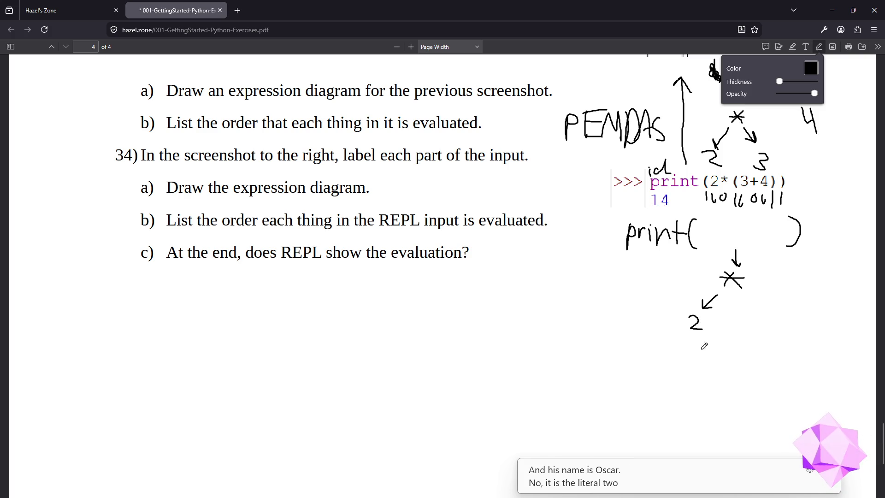
pyautogui.moveTo(745, 282)
pyautogui.mouseDown()
pyautogui.moveTo(763, 297)
pyautogui.moveTo(755, 307)
pyautogui.moveTo(761, 333)
pyautogui.mouseUp()
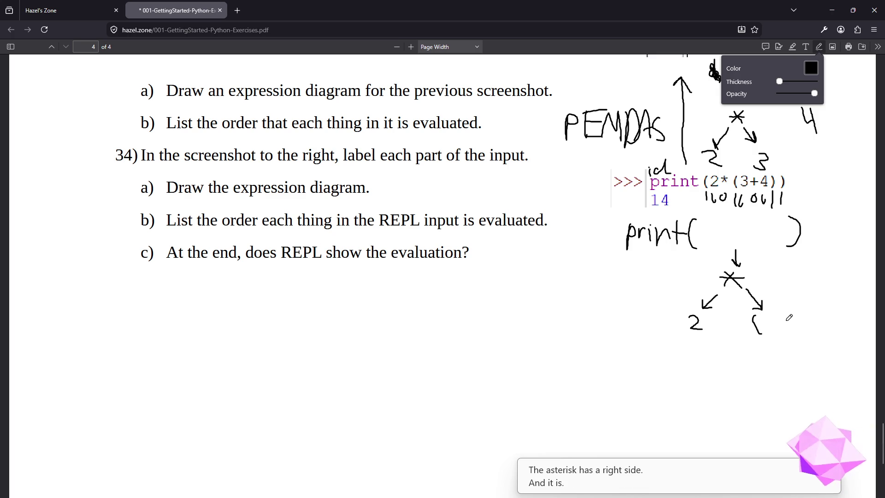
pyautogui.moveTo(801, 311)
pyautogui.mouseDown()
pyautogui.moveTo(810, 316)
pyautogui.moveTo(784, 351)
pyautogui.moveTo(793, 342)
pyautogui.moveTo(786, 378)
pyautogui.mouseUp()
# - Draw arrows from the + down to its operands 3 and 4
pyautogui.scroll(-2, 789, 394)
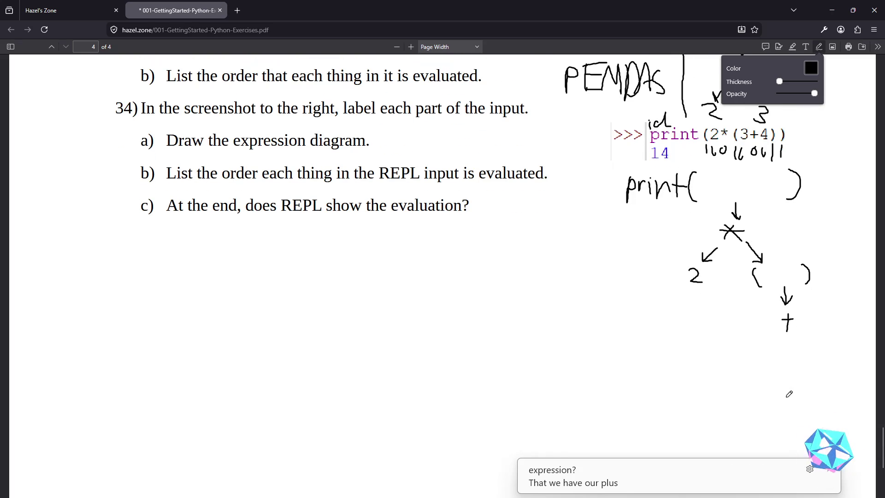
pyautogui.moveTo(774, 341); pyautogui.dragTo(741, 378)
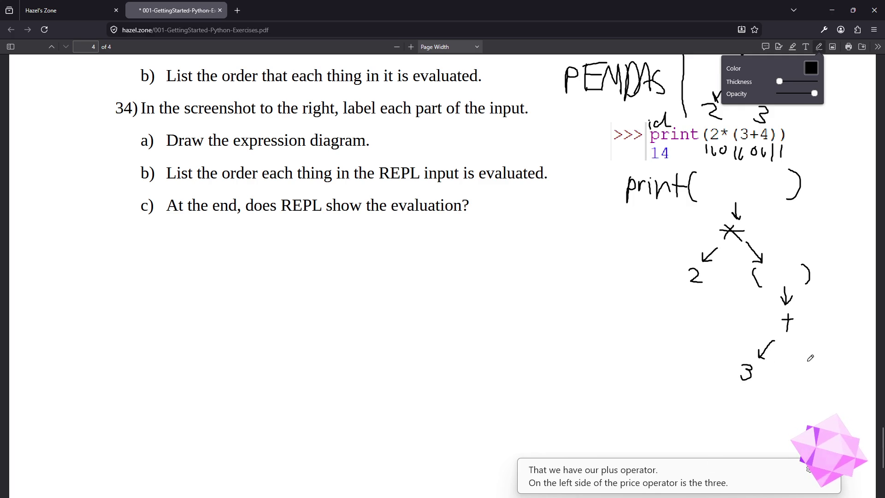
pyautogui.moveTo(799, 331)
pyautogui.mouseDown()
pyautogui.moveTo(821, 345)
pyautogui.moveTo(830, 374)
pyautogui.moveTo(822, 349)
pyautogui.mouseUp()
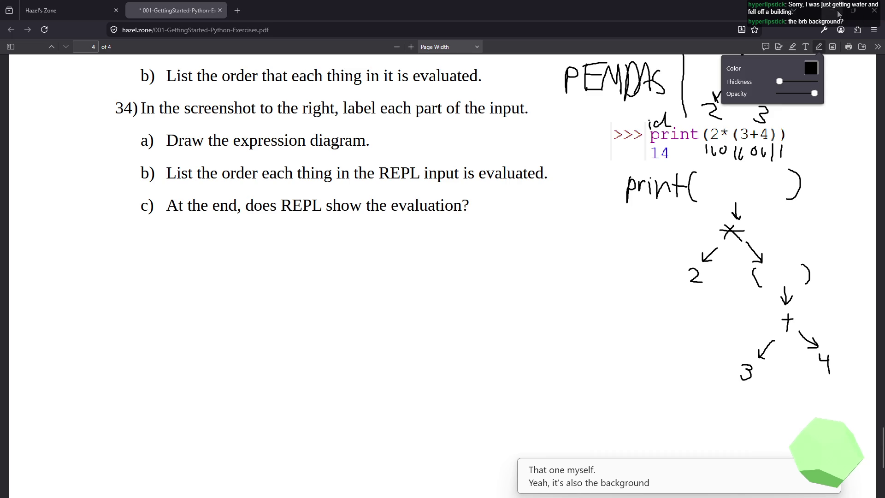
pyautogui.click(829, 10)
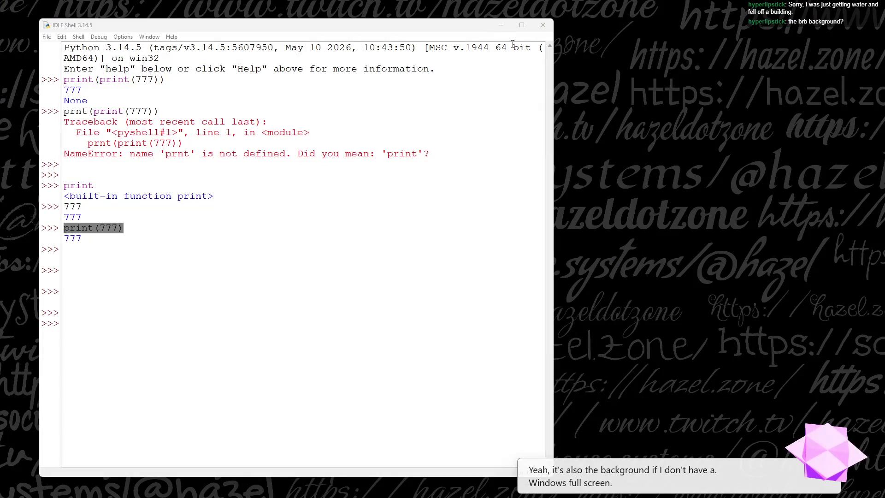
pyautogui.click(501, 27)
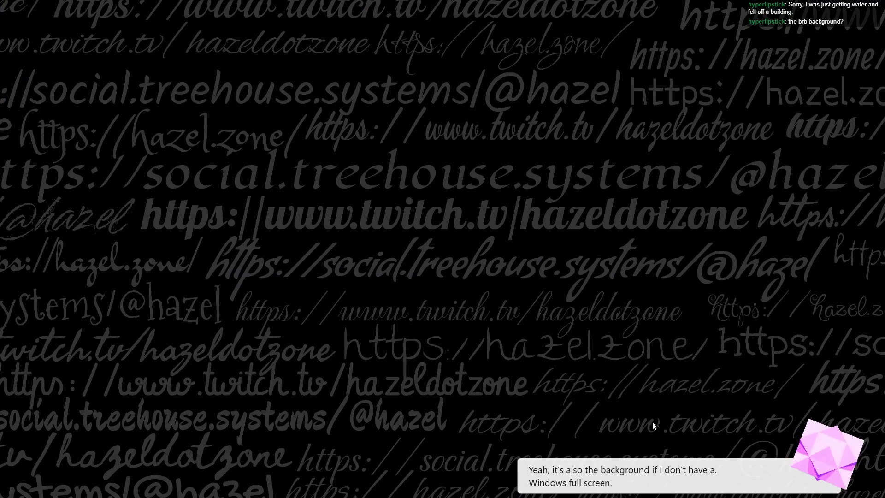
pyautogui.moveTo(208, 493)
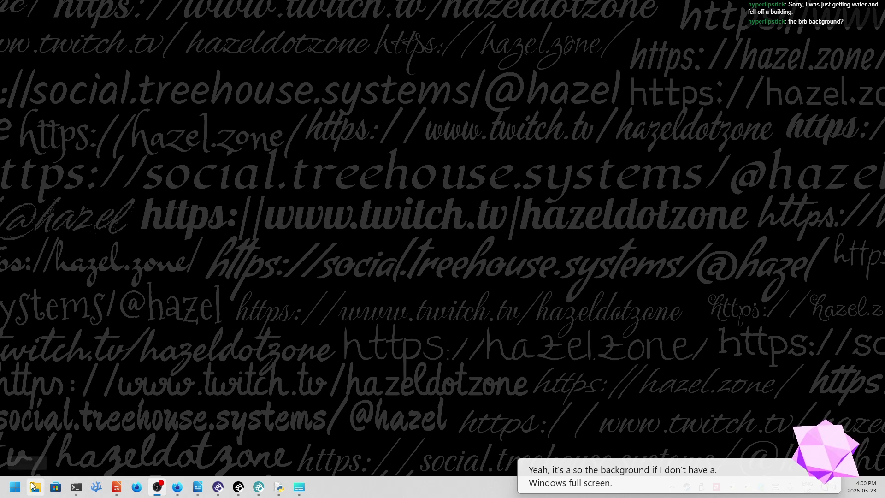
pyautogui.click(183, 488)
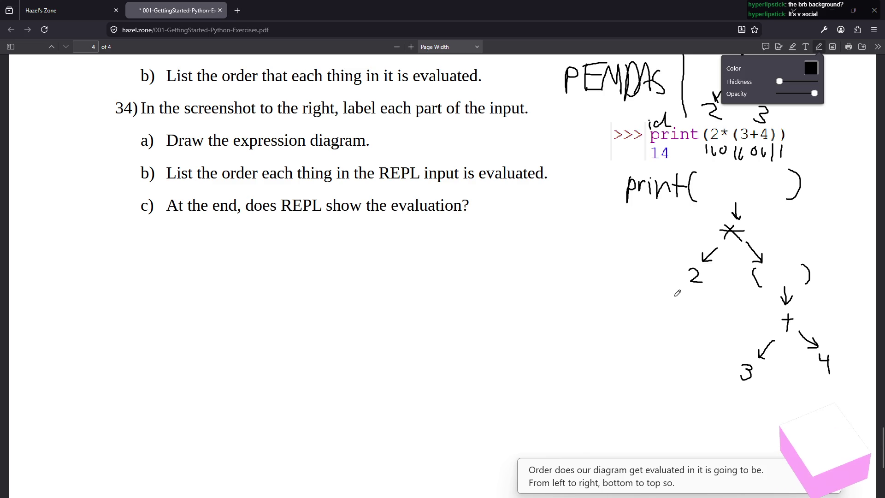
pyautogui.moveTo(675, 296); pyautogui.dragTo(680, 295)
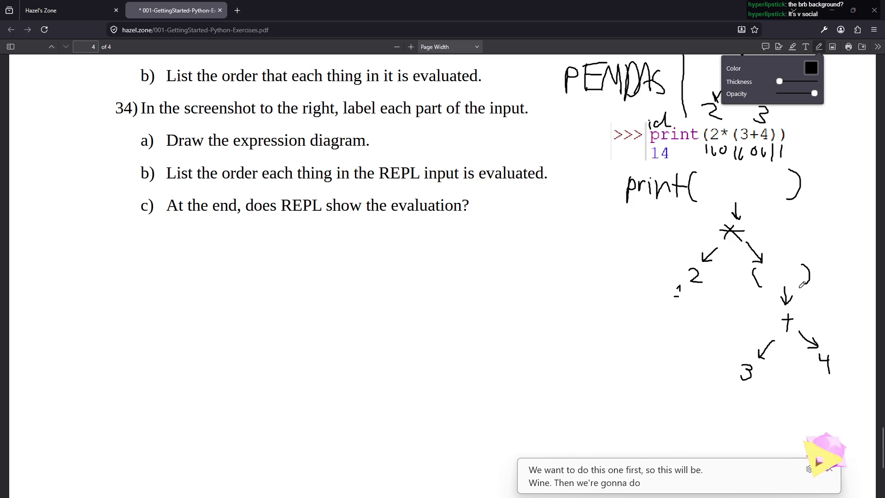
# - Undo the stray dashes and add circled 1, 2, 3 beside the 2, 3 and 4 leaves
pyautogui.moveTo(809, 287); pyautogui.dragTo(826, 283)
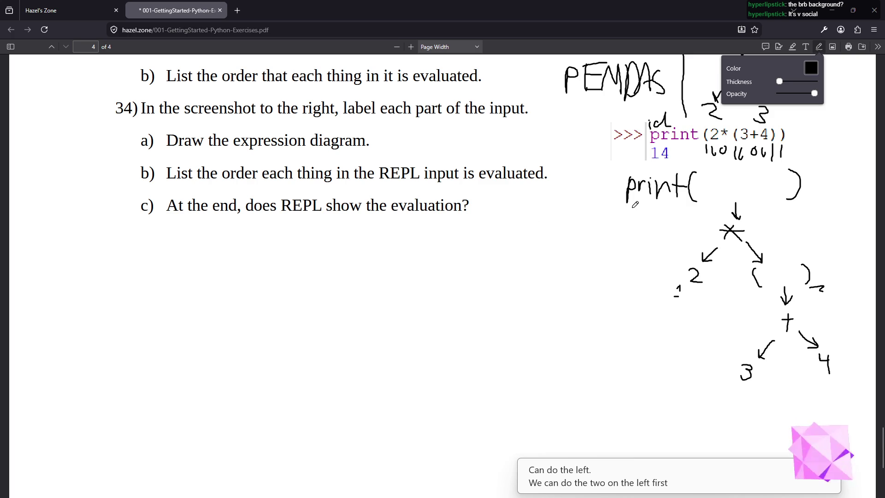
pyautogui.hotkey('ctrl', 'z')
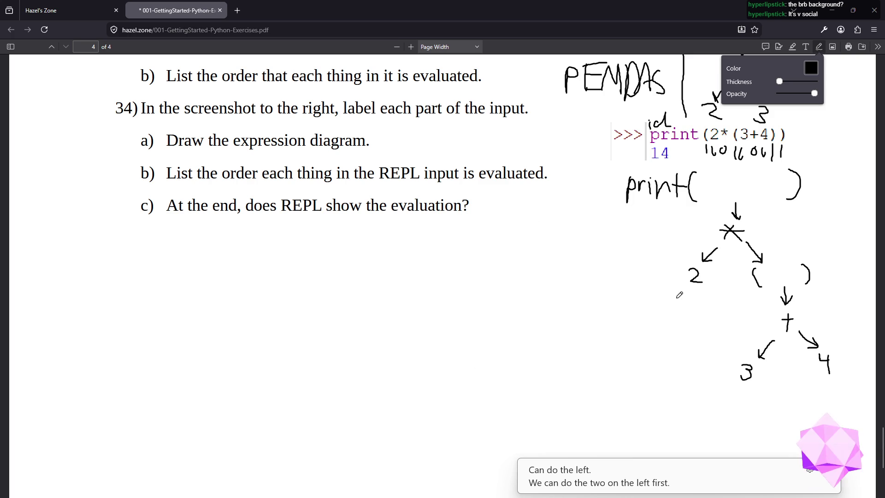
pyautogui.moveTo(678, 286); pyautogui.dragTo(674, 299)
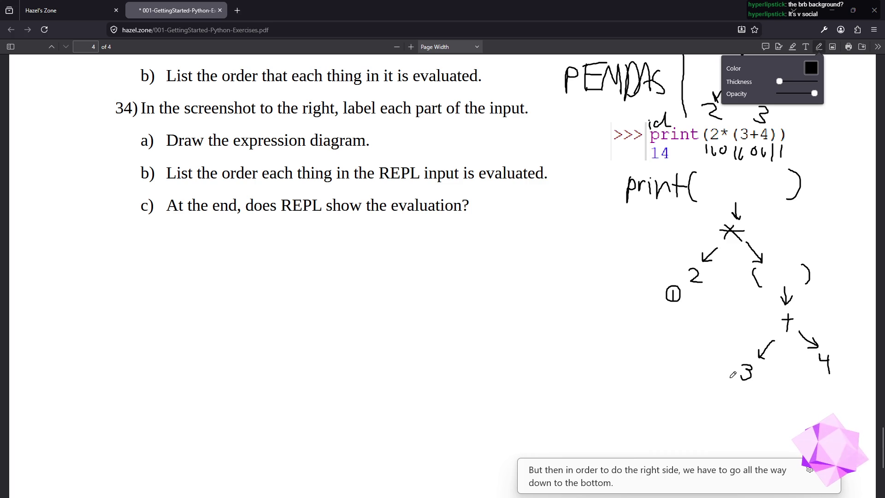
pyautogui.moveTo(733, 387)
pyautogui.mouseDown()
pyautogui.moveTo(735, 405)
pyautogui.moveTo(745, 391)
pyautogui.moveTo(736, 402)
pyautogui.mouseUp()
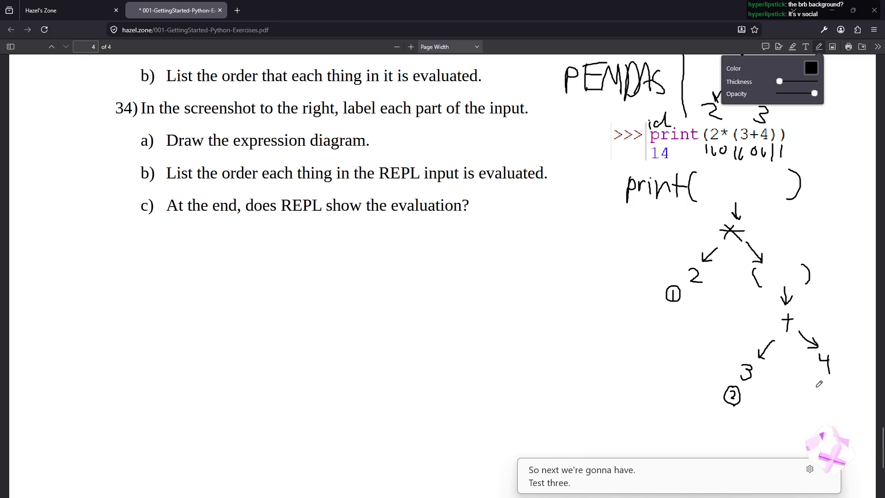
pyautogui.moveTo(815, 387)
pyautogui.mouseDown()
pyautogui.moveTo(808, 394)
pyautogui.moveTo(829, 392)
pyautogui.moveTo(821, 380)
pyautogui.mouseUp()
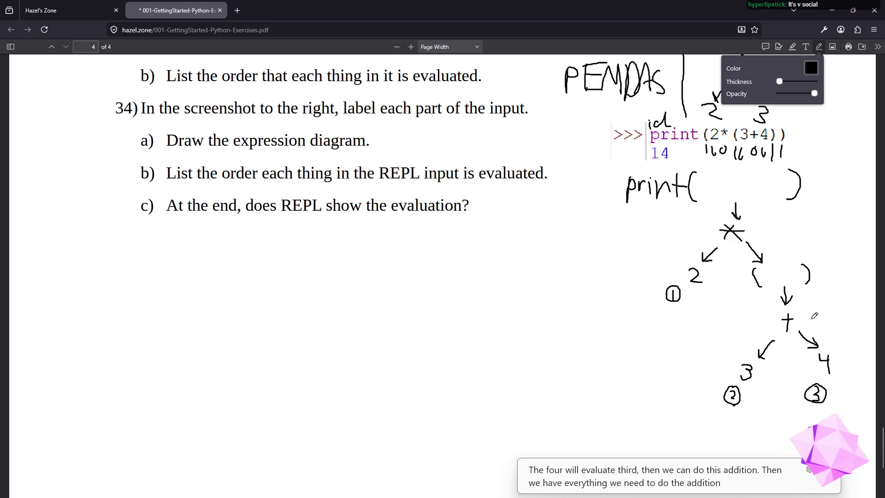
# - Number the +, ), * and print( ) nodes with circled 4–7, then begin the part b) answer
pyautogui.moveTo(814, 309)
pyautogui.mouseDown()
pyautogui.moveTo(819, 318)
pyautogui.moveTo(807, 314)
pyautogui.moveTo(827, 324)
pyautogui.moveTo(824, 303)
pyautogui.mouseUp()
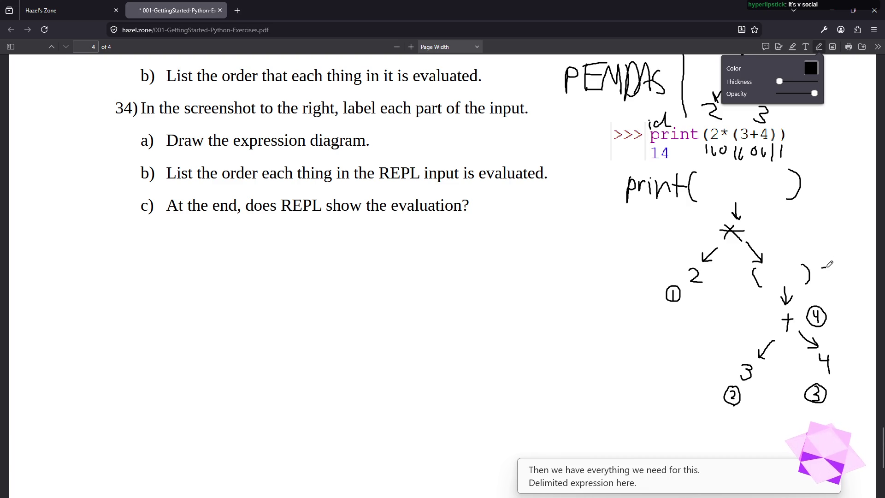
pyautogui.moveTo(822, 268)
pyautogui.mouseDown()
pyautogui.moveTo(830, 279)
pyautogui.moveTo(821, 284)
pyautogui.moveTo(836, 261)
pyautogui.mouseUp()
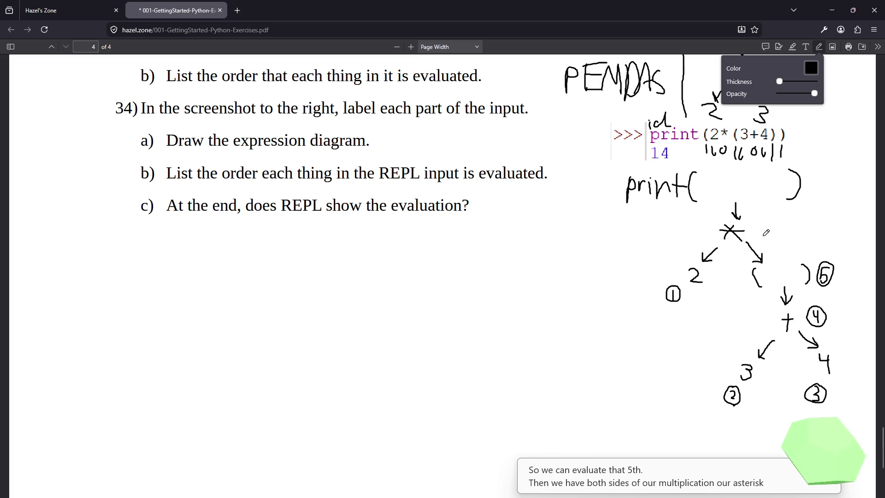
pyautogui.moveTo(766, 224)
pyautogui.mouseDown()
pyautogui.moveTo(759, 233)
pyautogui.moveTo(762, 214)
pyautogui.moveTo(753, 230)
pyautogui.moveTo(767, 243)
pyautogui.moveTo(774, 218)
pyautogui.mouseUp()
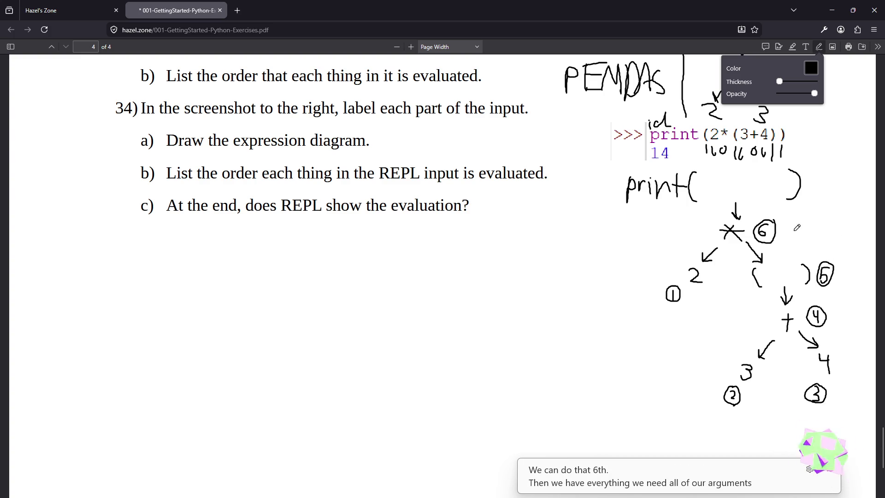
pyautogui.moveTo(822, 178)
pyautogui.mouseDown()
pyautogui.moveTo(829, 191)
pyautogui.moveTo(838, 162)
pyautogui.mouseUp()
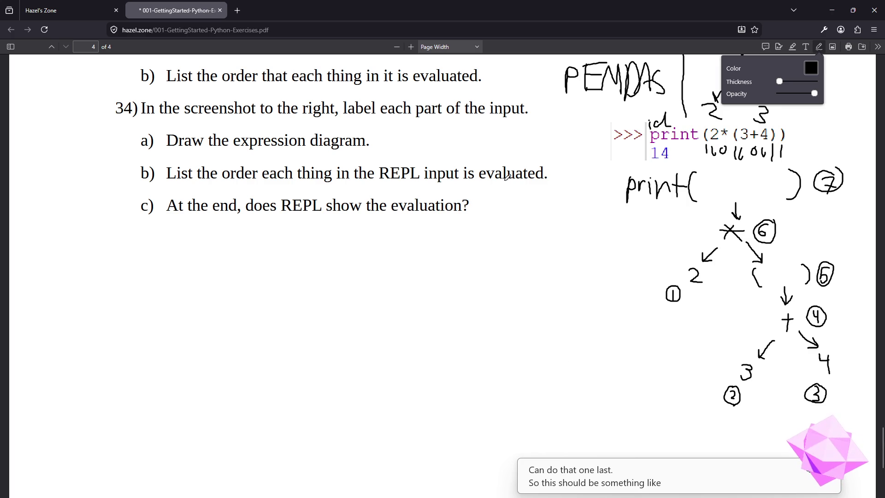
pyautogui.moveTo(102, 236)
pyautogui.mouseDown()
pyautogui.moveTo(97, 259)
pyautogui.moveTo(121, 265)
pyautogui.mouseUp()
# - Write the evaluation order 2, 3, 4, +, ( ), *, print( ) as question 34b's answer
pyautogui.moveTo(160, 241); pyautogui.dragTo(189, 272)
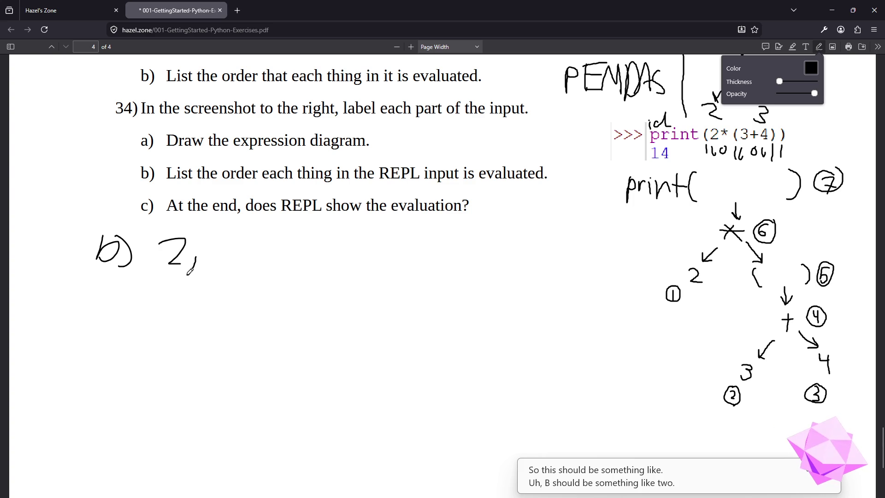
pyautogui.moveTo(215, 240); pyautogui.dragTo(231, 279)
pyautogui.moveTo(254, 239)
pyautogui.mouseDown()
pyautogui.moveTo(269, 247)
pyautogui.moveTo(270, 280)
pyautogui.moveTo(321, 251)
pyautogui.moveTo(308, 275)
pyautogui.moveTo(328, 280)
pyautogui.mouseUp()
pyautogui.moveTo(363, 241); pyautogui.dragTo(363, 270)
pyautogui.moveTo(401, 238); pyautogui.dragTo(411, 286)
pyautogui.moveTo(450, 251)
pyautogui.mouseDown()
pyautogui.moveTo(468, 268)
pyautogui.moveTo(446, 266)
pyautogui.moveTo(482, 264)
pyautogui.moveTo(472, 287)
pyautogui.mouseUp()
pyautogui.moveTo(497, 252)
pyautogui.mouseDown()
pyautogui.moveTo(496, 261)
pyautogui.moveTo(520, 253)
pyautogui.moveTo(525, 263)
pyautogui.moveTo(524, 246)
pyautogui.moveTo(546, 265)
pyautogui.moveTo(559, 247)
pyautogui.moveTo(555, 263)
pyautogui.moveTo(582, 254)
pyautogui.moveTo(576, 266)
pyautogui.mouseUp()
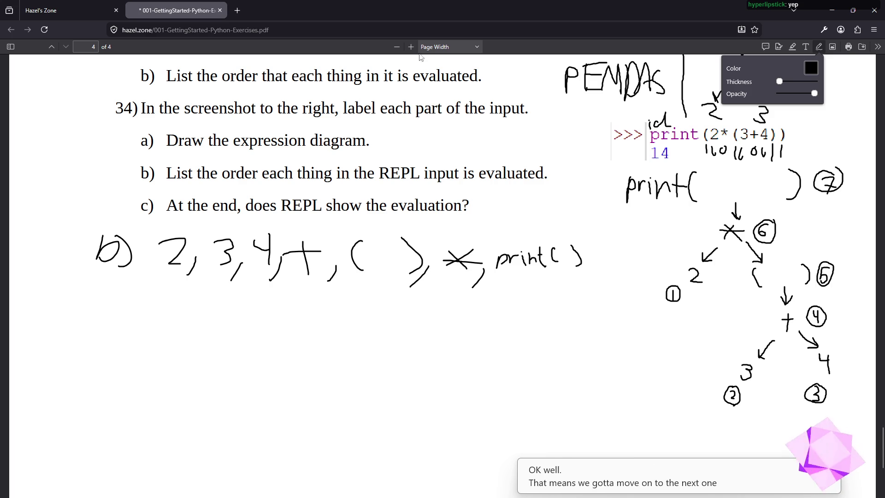
pyautogui.scroll(-5, 436, 260)
pyautogui.scroll(6, 440, 263)
pyautogui.scroll(-8, 440, 263)
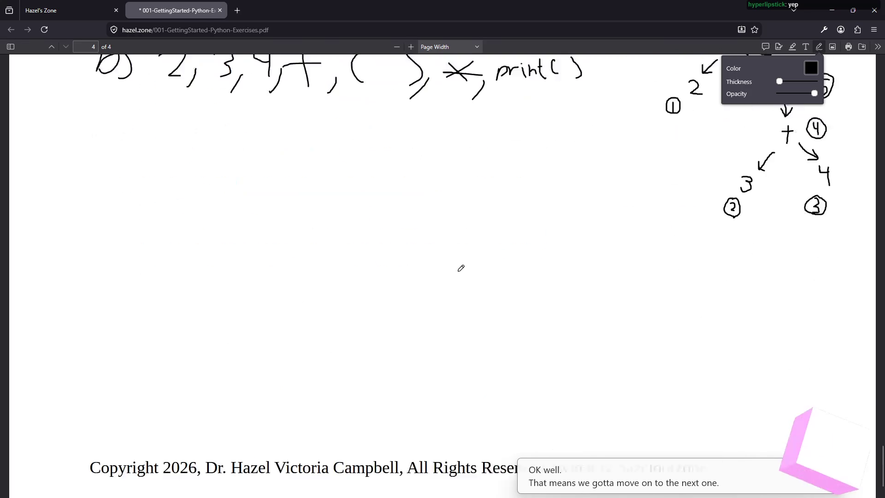
pyautogui.scroll(9, 458, 266)
pyautogui.scroll(-8, 465, 282)
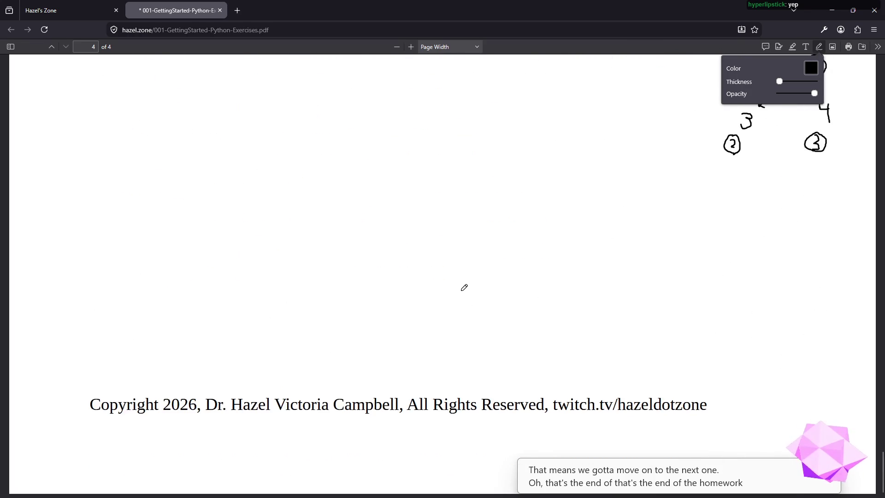
pyautogui.scroll(6, 463, 286)
# - Ink a looped 'yay' and a party popper with confetti lines under the answers, then return to the articles tab
pyautogui.moveTo(192, 356)
pyautogui.mouseDown()
pyautogui.moveTo(170, 397)
pyautogui.moveTo(233, 353)
pyautogui.moveTo(254, 349)
pyautogui.moveTo(294, 364)
pyautogui.moveTo(583, 263)
pyautogui.mouseUp()
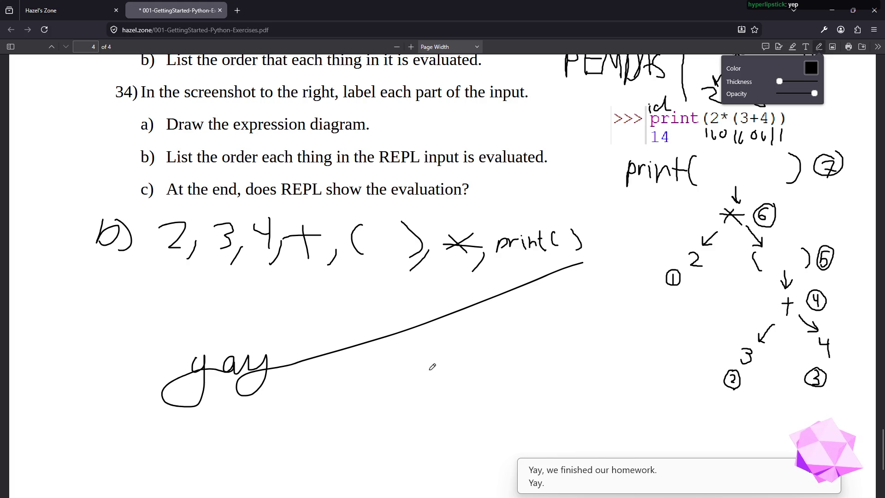
pyautogui.moveTo(468, 341)
pyautogui.mouseDown()
pyautogui.moveTo(505, 355)
pyautogui.moveTo(467, 398)
pyautogui.moveTo(504, 357)
pyautogui.mouseUp()
pyautogui.moveTo(481, 317)
pyautogui.mouseDown()
pyautogui.moveTo(482, 336)
pyautogui.moveTo(508, 313)
pyautogui.mouseUp()
pyautogui.moveTo(504, 337)
pyautogui.mouseDown()
pyautogui.moveTo(524, 328)
pyautogui.moveTo(532, 342)
pyautogui.mouseUp()
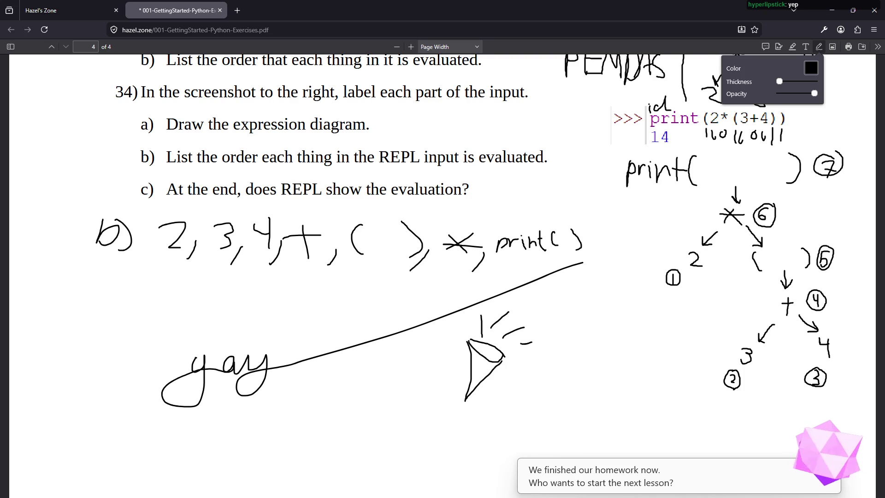
pyautogui.click(57, 5)
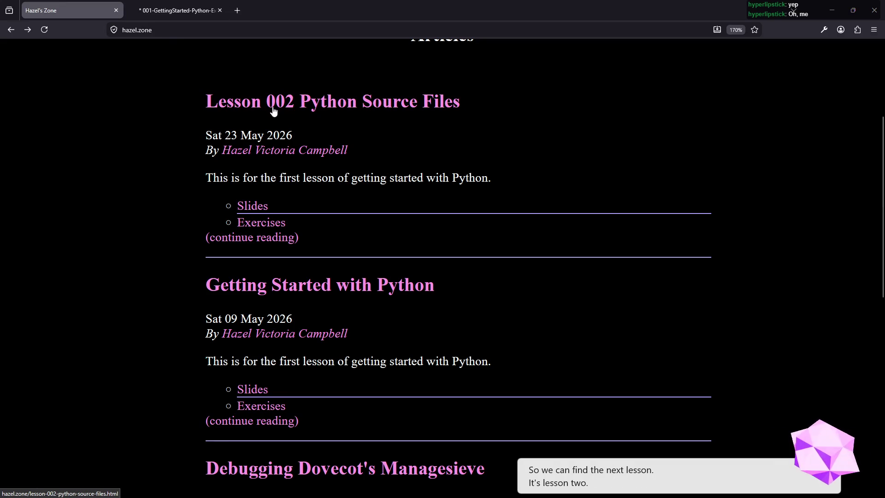
# - Open the Lesson 002 Slides link, Deck 002 Python – Source Files, in a new tab and switch to it
pyautogui.rightClick(256, 208)
pyautogui.click(272, 218)
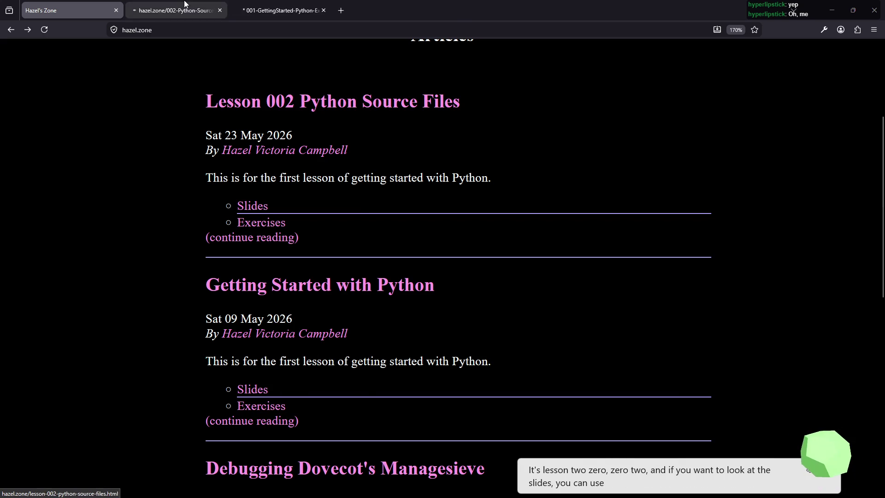
pyautogui.click(198, 10)
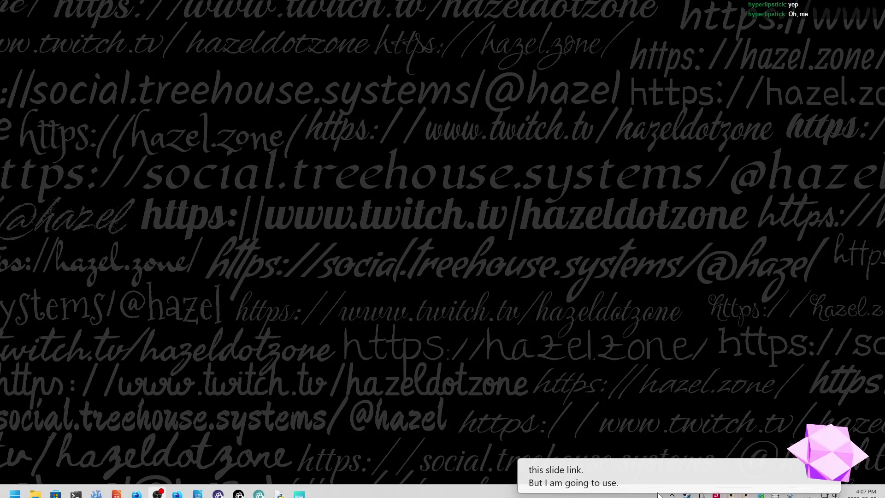
# - Bring the Deck 002 presentation forward and briefly start the full-screen slide show, then exit it
pyautogui.click(117, 487)
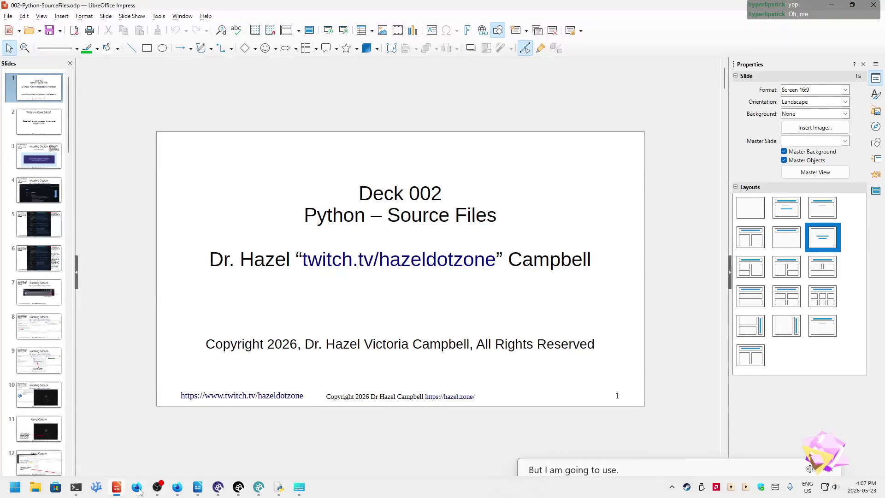
pyautogui.press('F5')
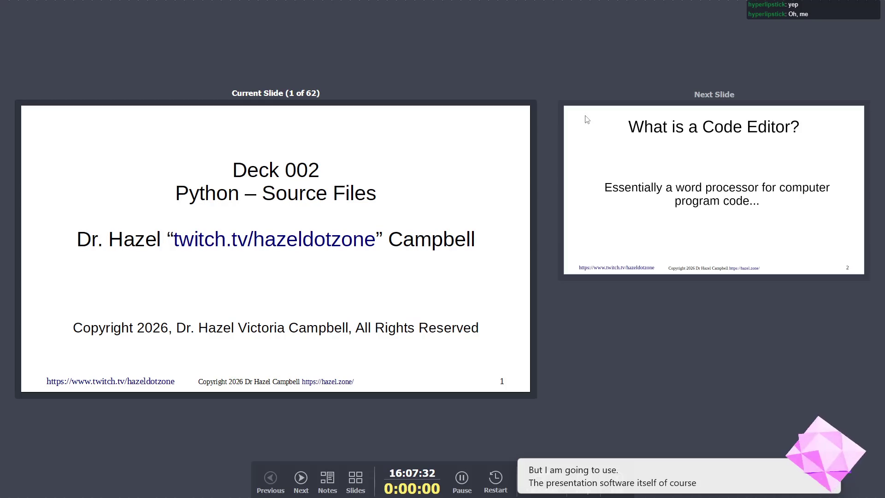
pyautogui.press('Escape')
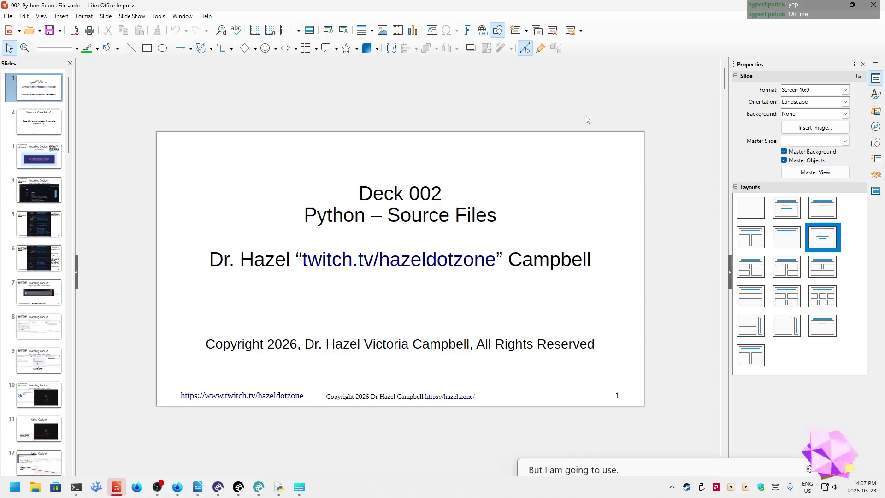
# - Set the Slide Show Settings Presentation Mode to 'In a window' and start the show
pyautogui.click(132, 16)
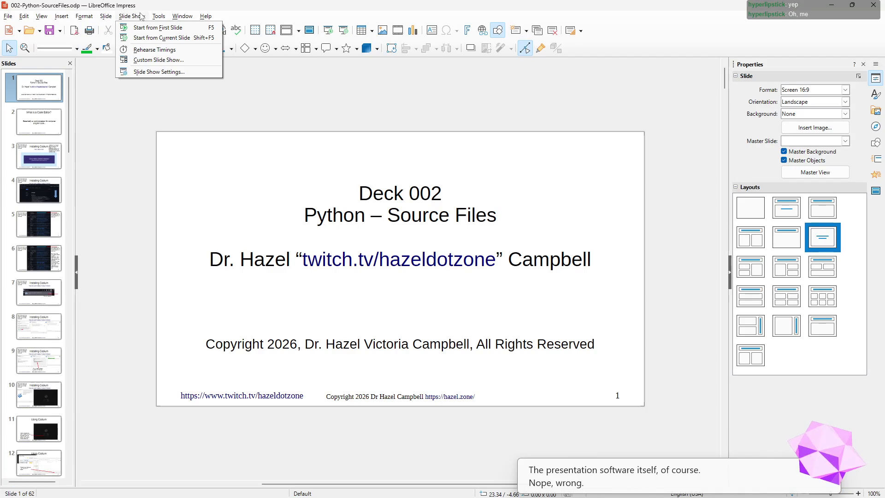
pyautogui.click(149, 71)
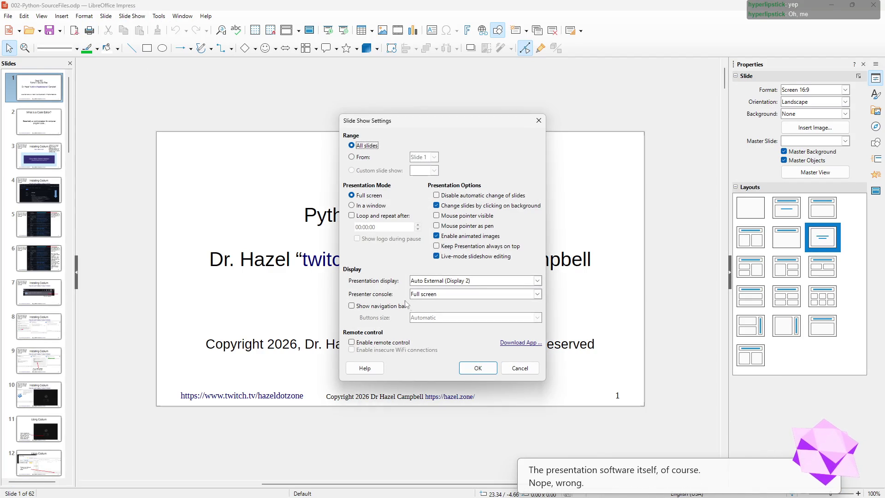
pyautogui.click(360, 206)
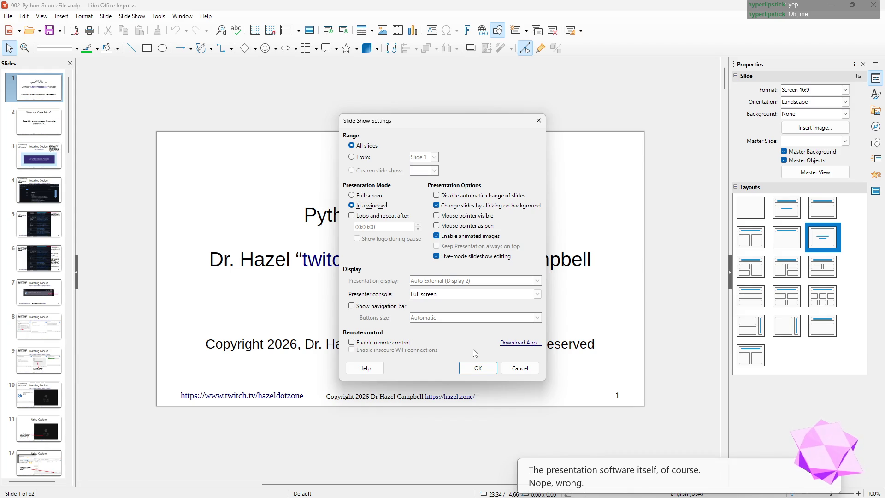
pyautogui.click(475, 364)
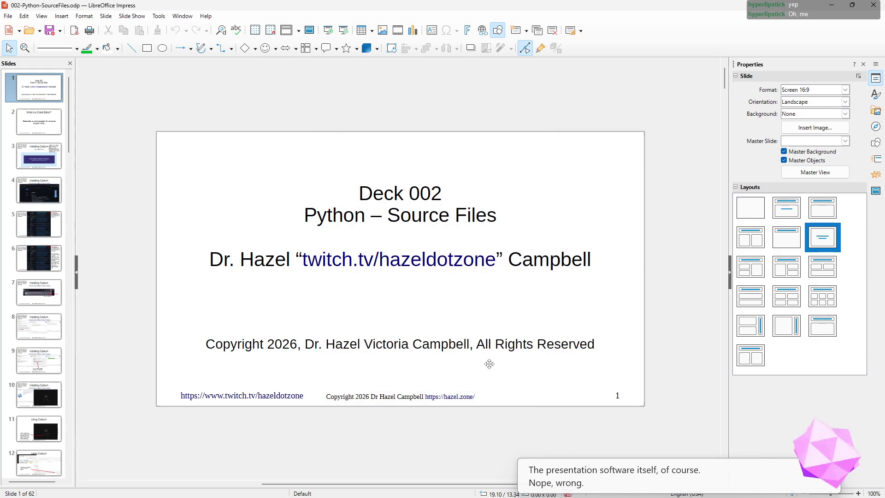
pyautogui.press('F5')
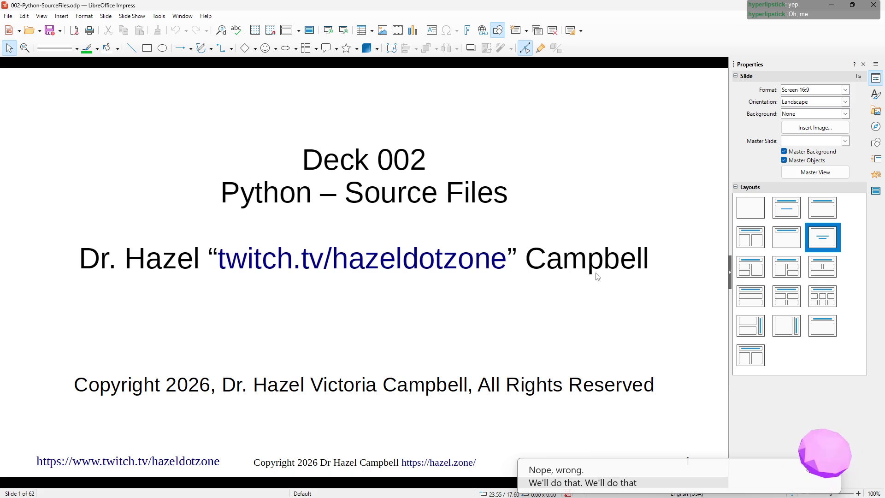
# - Restart the windowed slide show and advance to slide 2, 'What is a Code Editor?'
pyautogui.moveTo(765, 471); pyautogui.dragTo(776, 166)
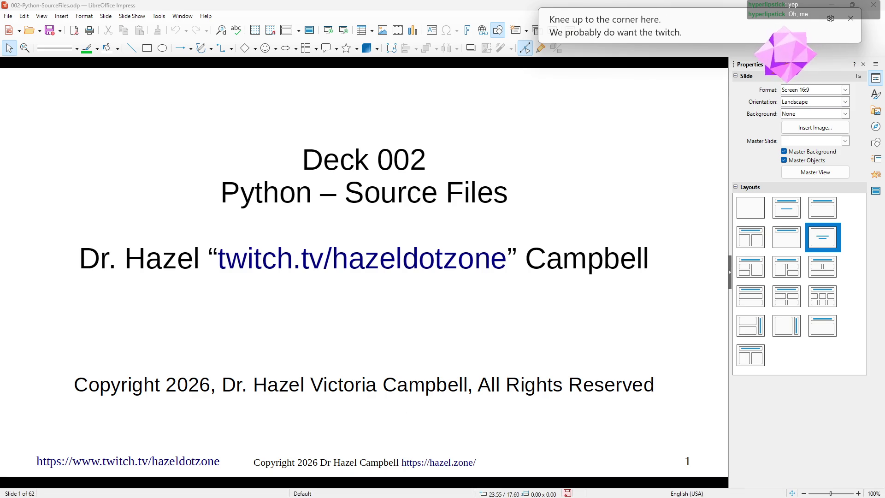
pyautogui.press('F5')
pyautogui.press('Escape')
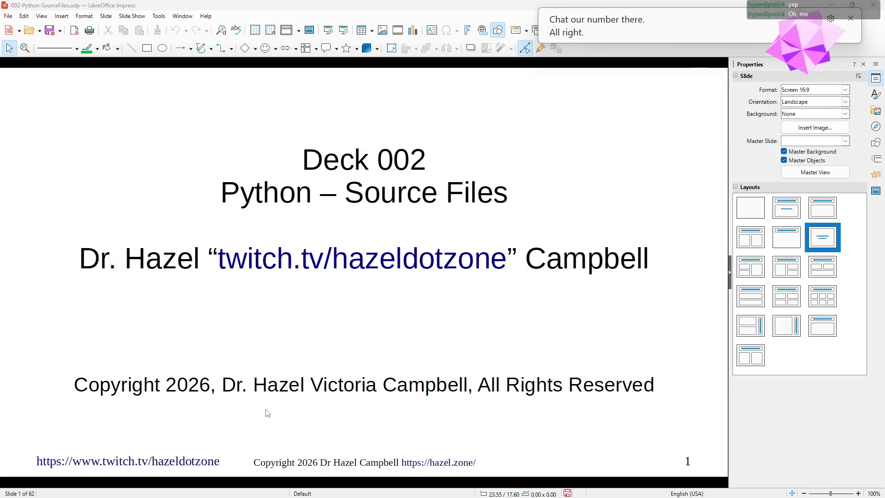
pyautogui.moveTo(221, 496)
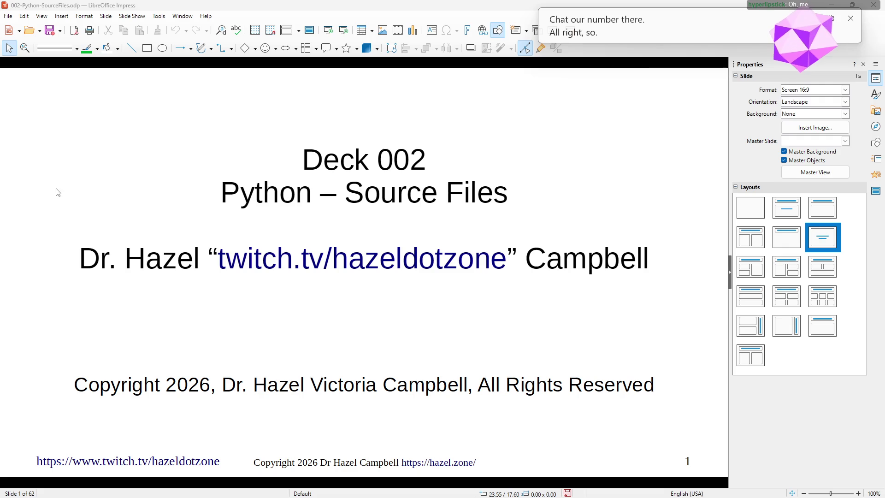
pyautogui.scroll(-1, 216, 189)
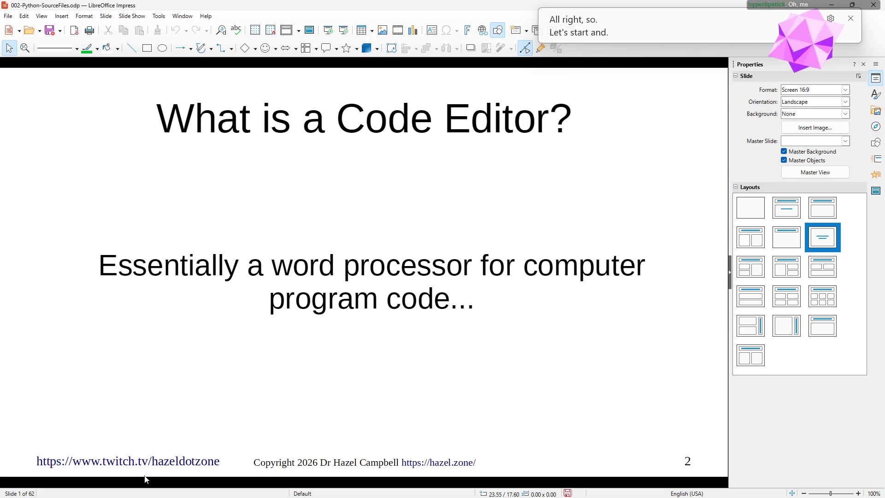
# - Advance to slide 3, 'Installing Codium', and follow its vscodium.com link
pyautogui.moveTo(138, 493)
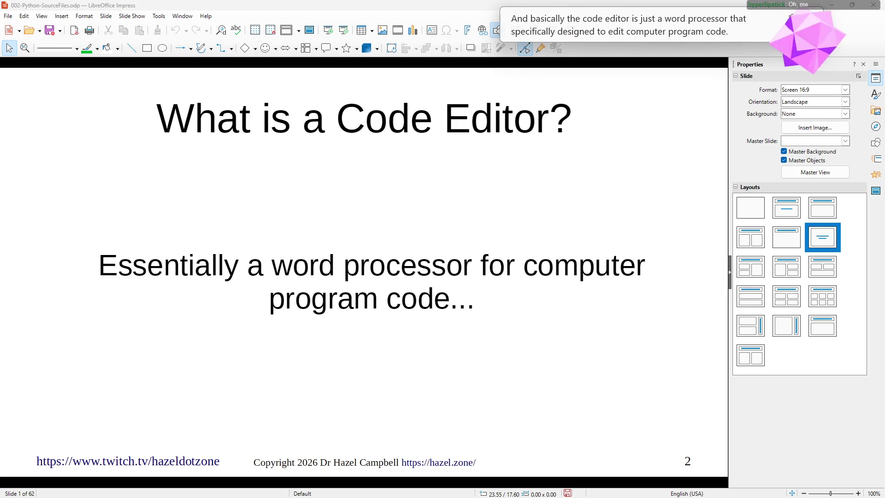
pyautogui.click(598, 334)
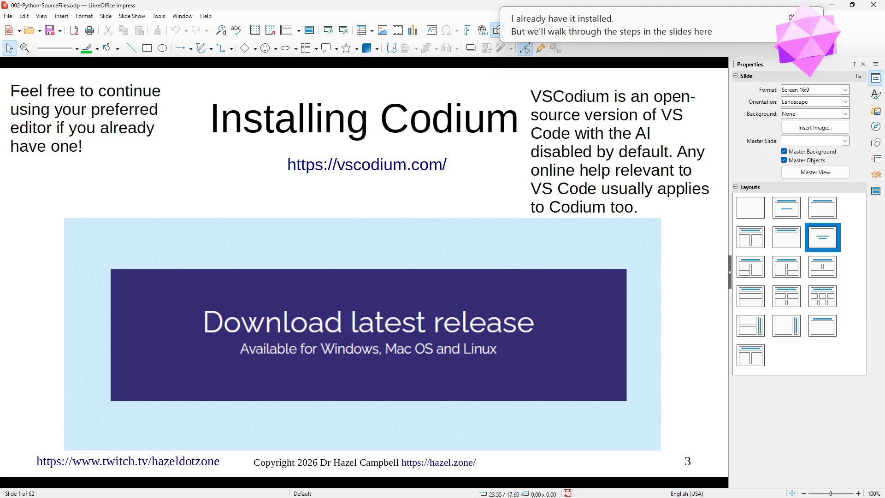
pyautogui.keyDown('ctrl'); pyautogui.click(352, 164); pyautogui.keyUp('ctrl')
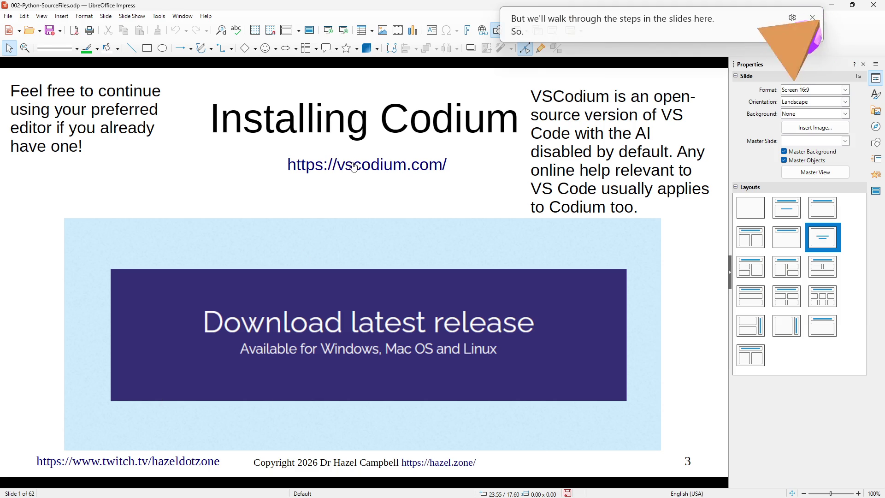
# - Scroll the VSCodium site and follow Download latest release to the GitHub releases page
pyautogui.scroll(-15, 410, 308)
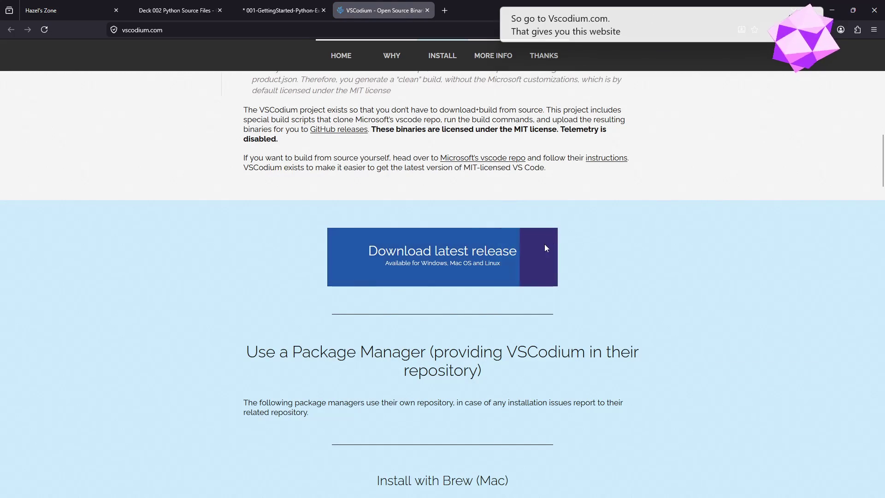
pyautogui.click(491, 265)
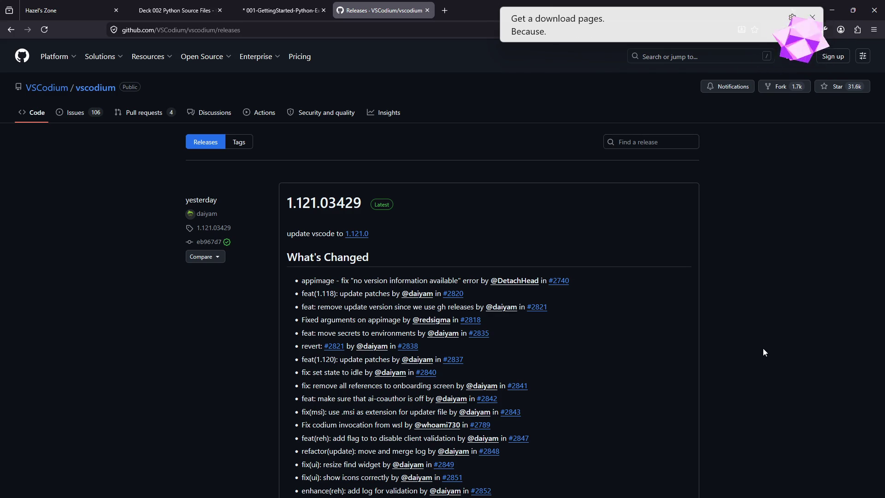
# - Highlight the Windows User Installer file name in the x86 64bits table, then minimize the browser
pyautogui.scroll(-6, 558, 411)
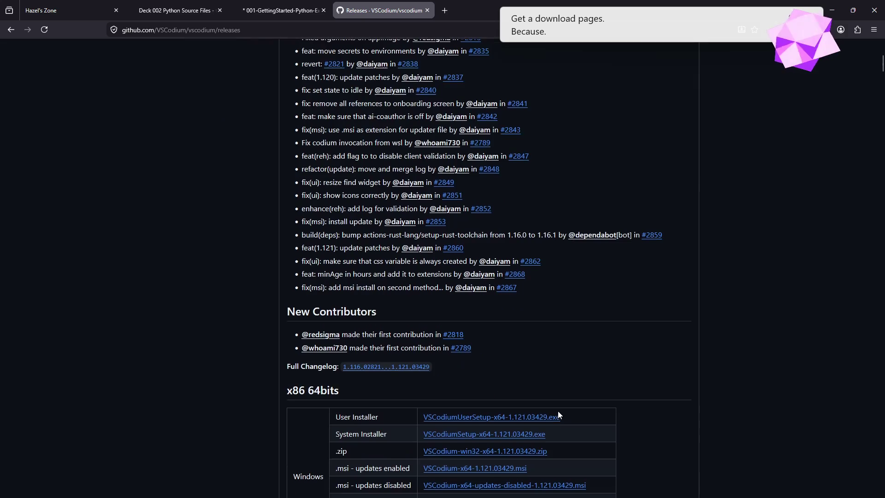
pyautogui.scroll(-4, 544, 428)
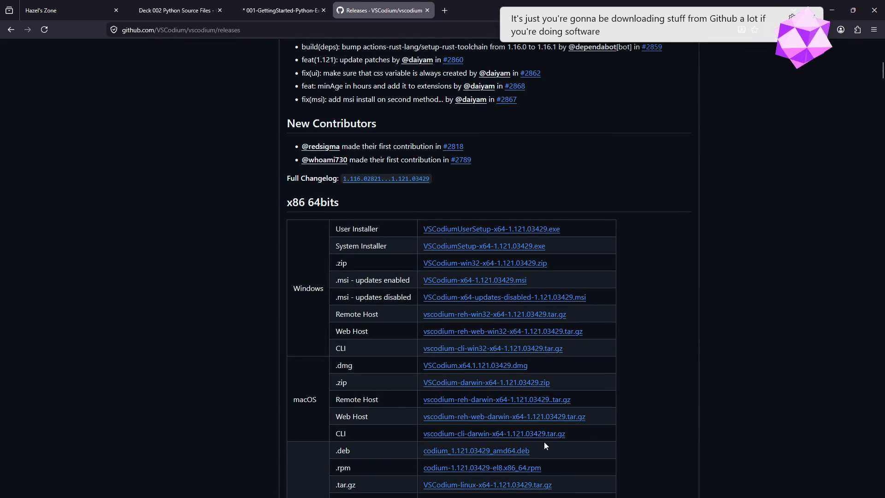
pyautogui.moveTo(398, 225); pyautogui.dragTo(516, 235)
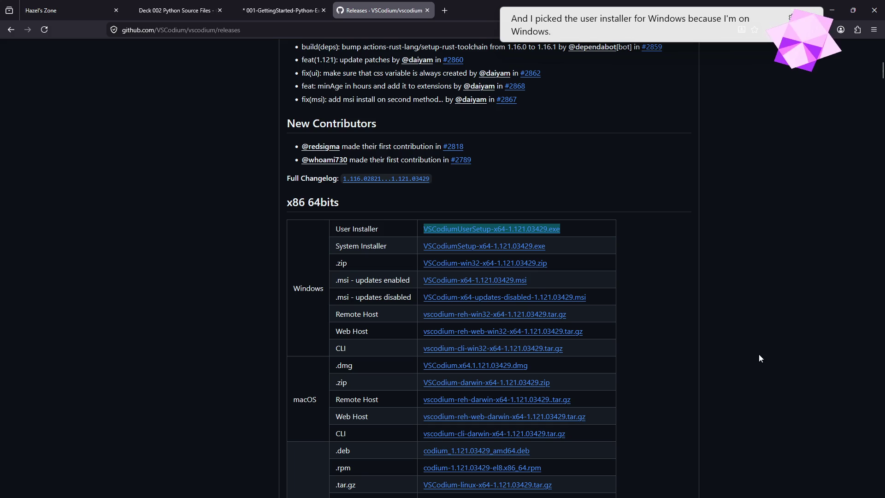
pyautogui.scroll(-3, 372, 312)
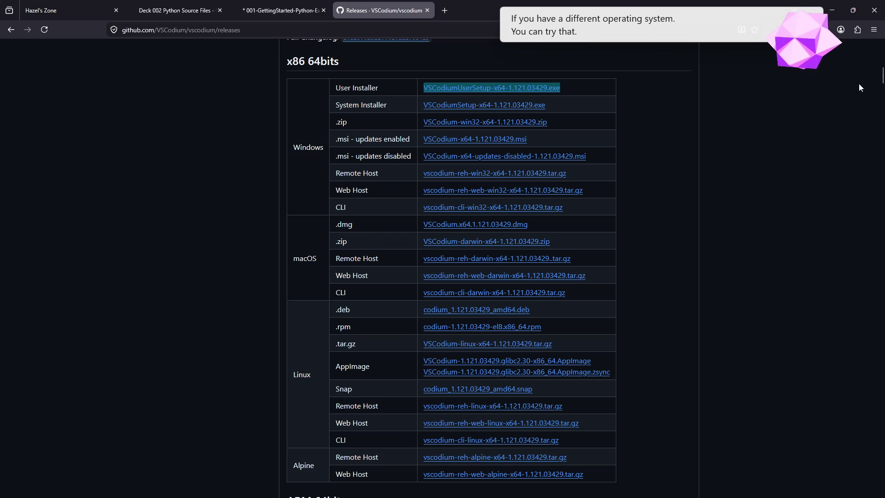
pyautogui.click(840, 11)
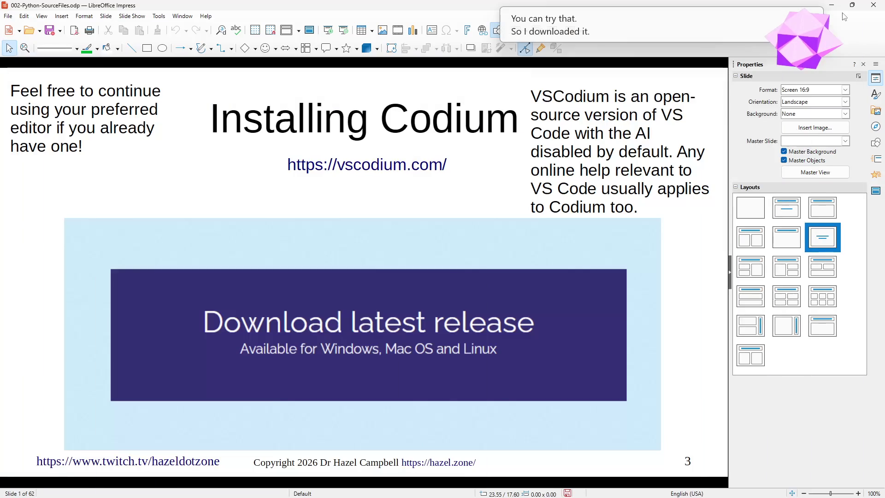
# - Move the slide show forward to slide 5, whose download table marks the User Installer
pyautogui.scroll(-1, 573, 275)
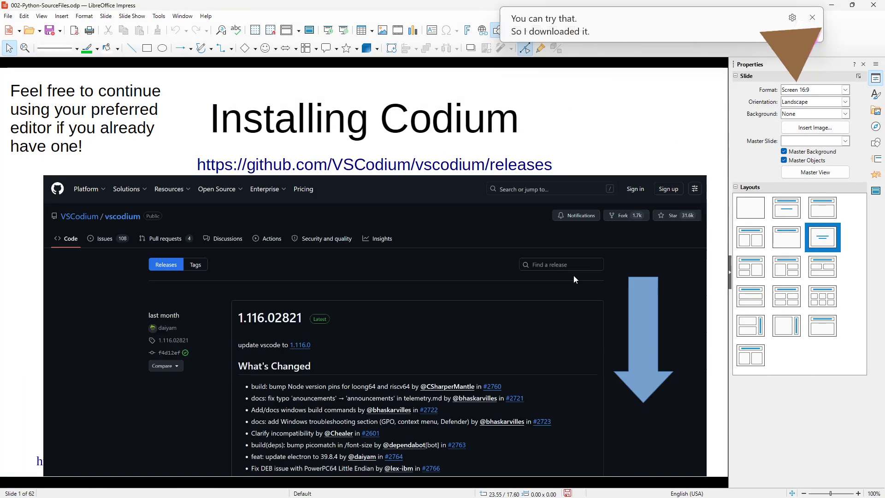
pyautogui.scroll(-1, 576, 278)
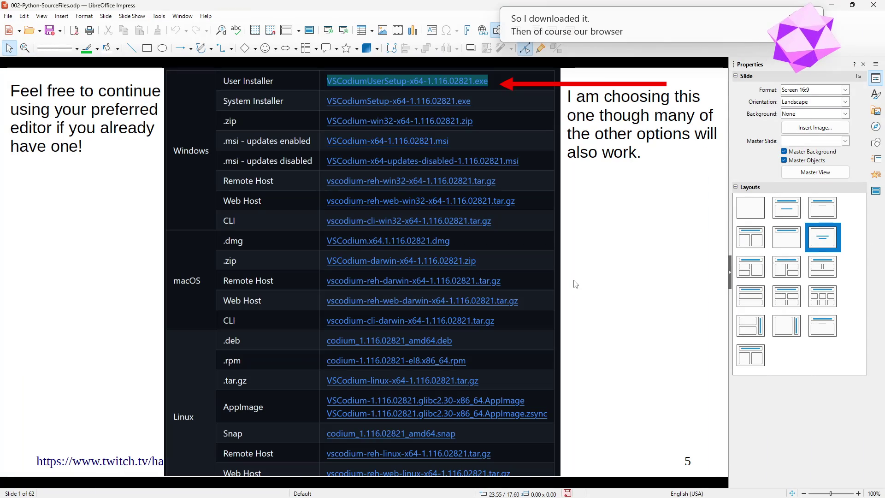
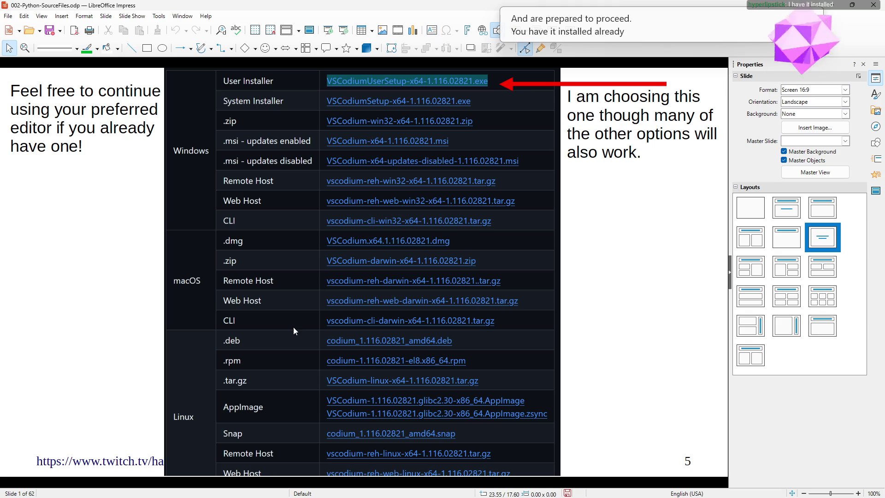
# - Page forward from slide 5 to slide 9, the 'Installing Codium' installer screenshots with the reboot note
pyautogui.press('pagedown')
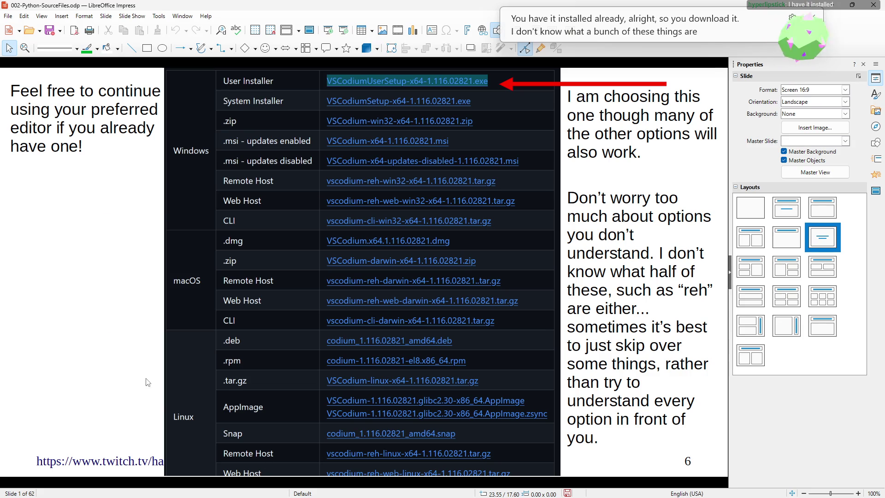
pyautogui.press('pagedown')
pyautogui.press('pagedown')
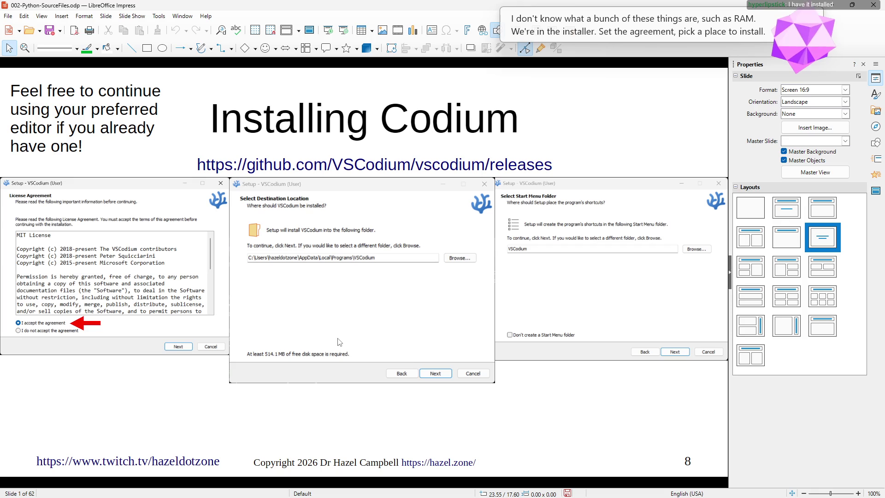
pyautogui.press('pagedown')
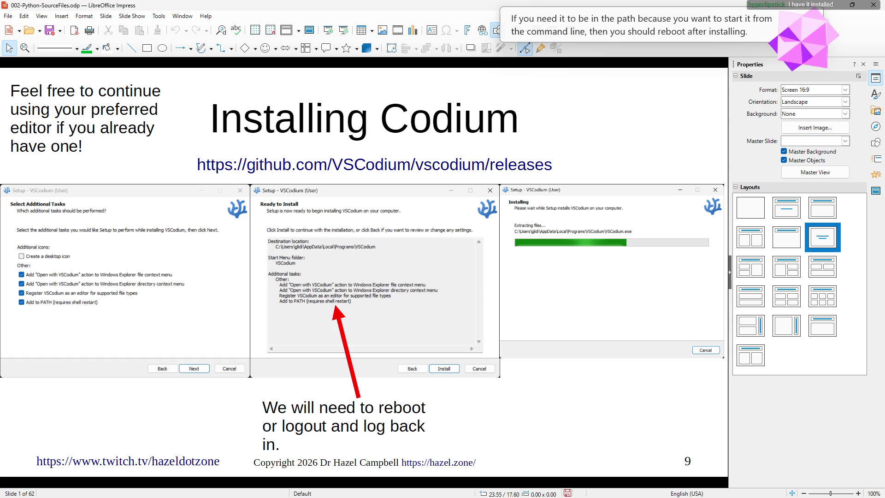
# - Advance to slide 10 showing the completed VSCodium setup wizard and empty editor window
pyautogui.click(561, 404)
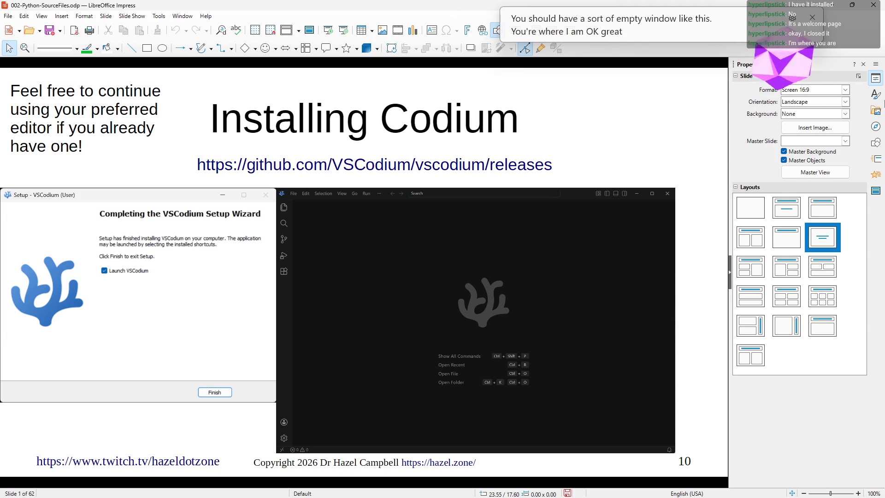
# - Move through 'Using Codium' to slide 12's Open Folder screenshots, then bring VSCodium forward
pyautogui.press('Right')
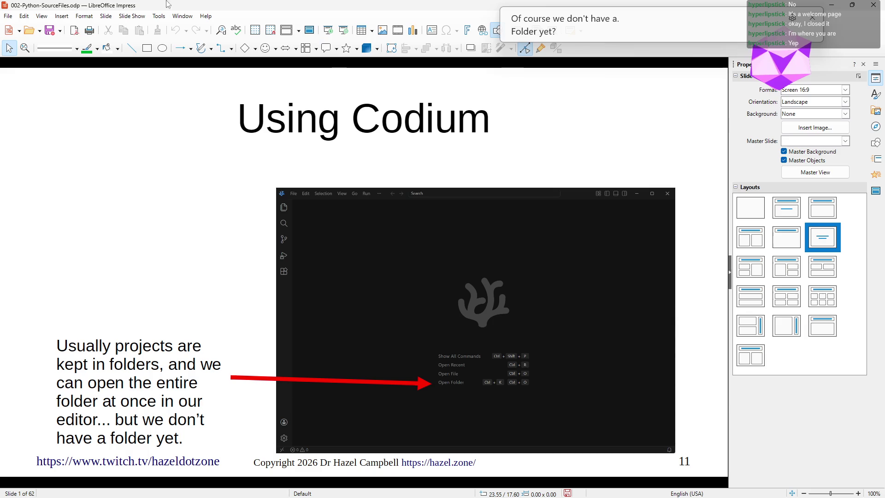
pyautogui.click(140, 16)
pyautogui.press('Escape')
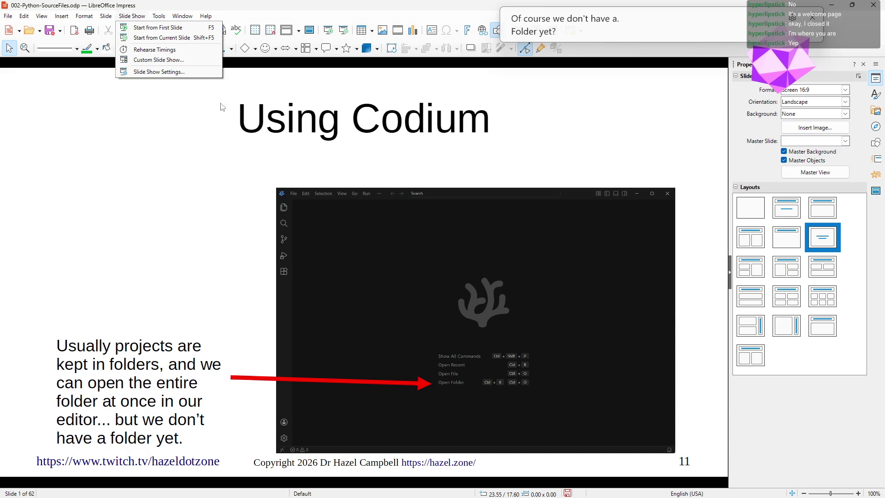
pyautogui.press('pagedown')
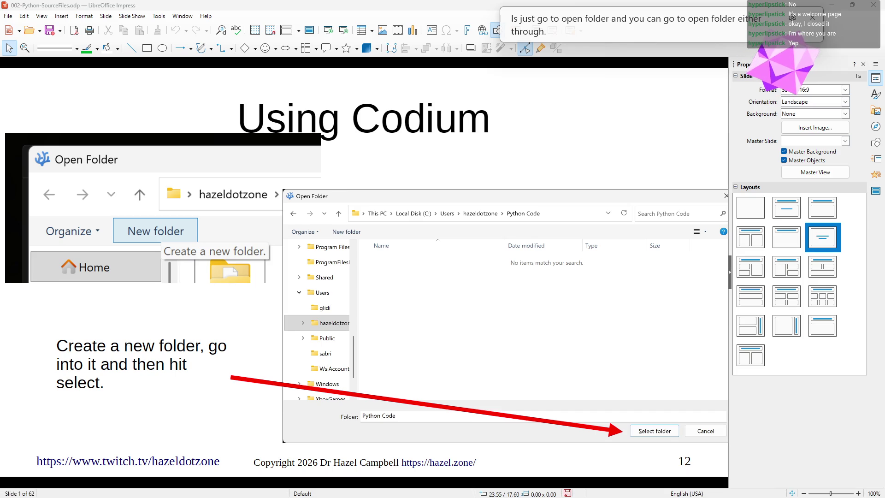
pyautogui.hotkey('alt', 'Tab')
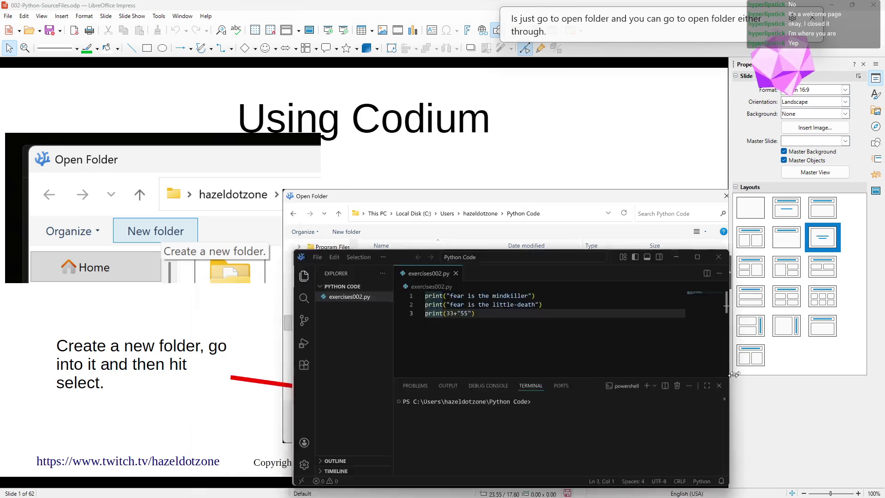
# - Show VSCodium's File menu Open Folder command, then return to the Impress slides
pyautogui.click(292, 156)
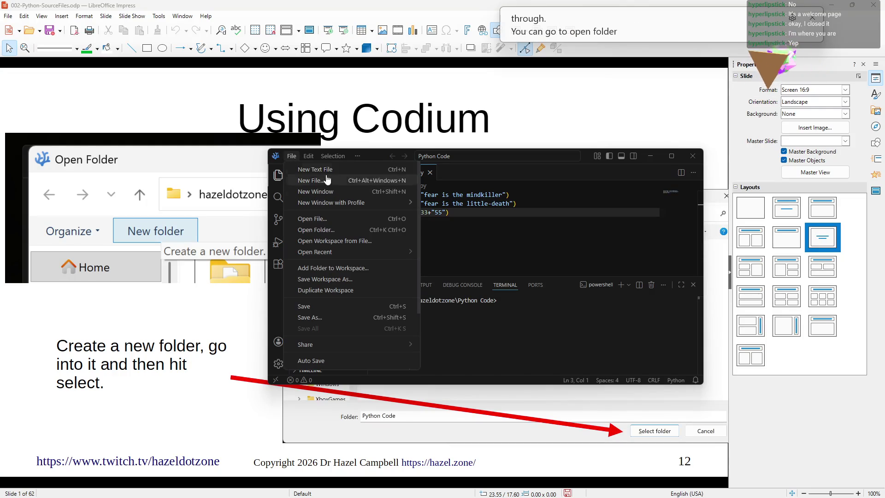
pyautogui.moveTo(356, 251)
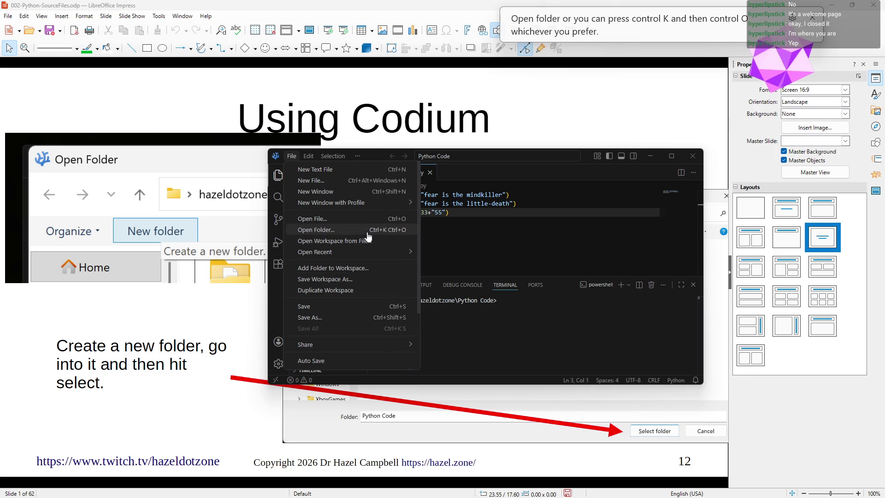
pyautogui.moveTo(359, 156)
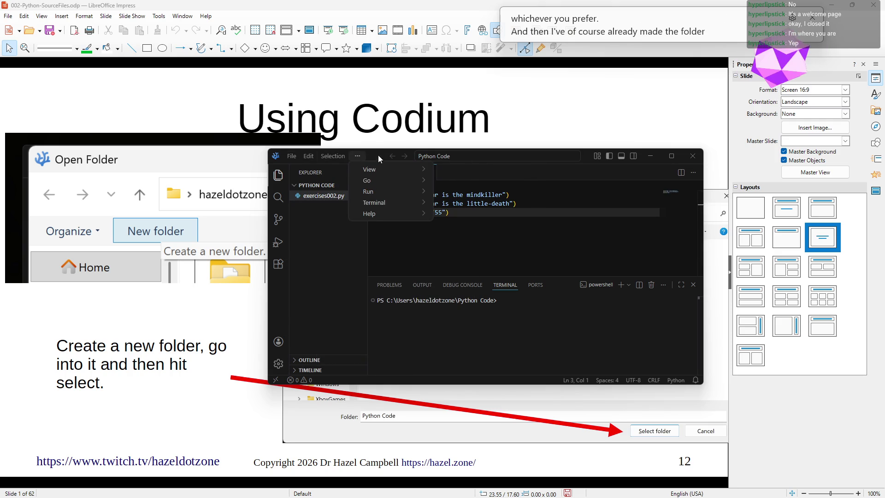
pyautogui.hotkey('alt', 'Tab')
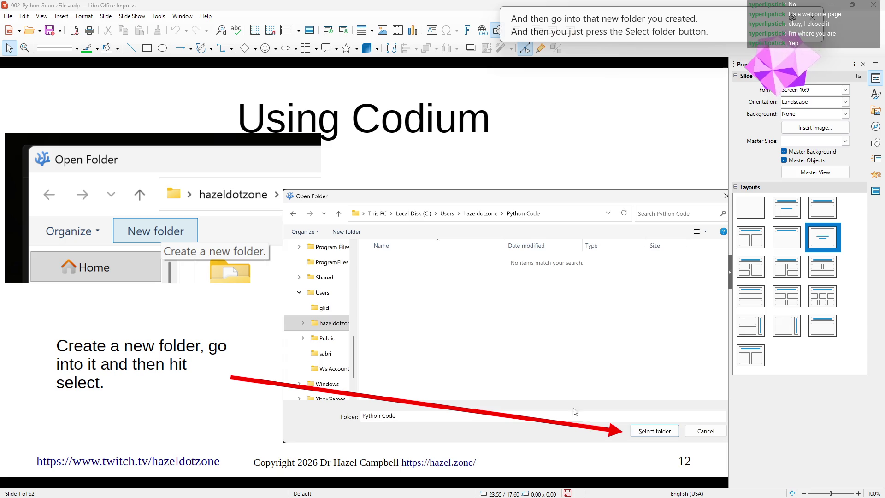
# - In Slide Show Settings choose Full screen, Display 1 and a Disabled presenter console
pyautogui.click(141, 19)
pyautogui.click(159, 71)
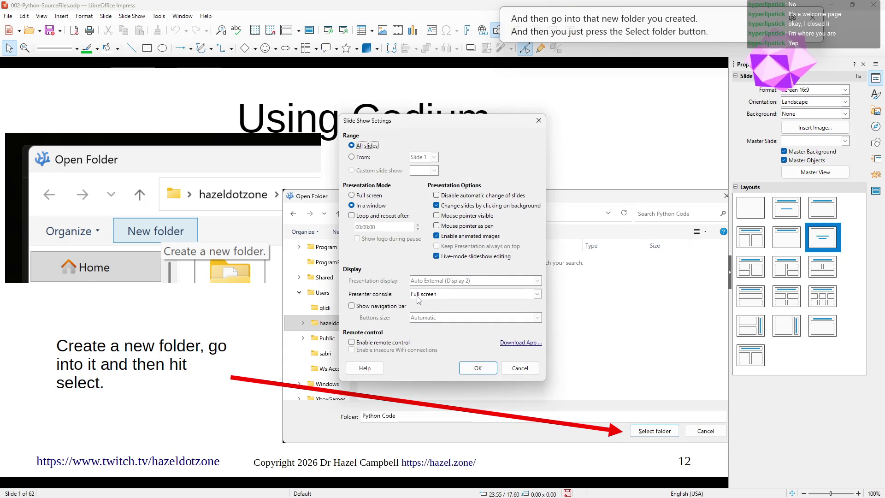
pyautogui.click(371, 195)
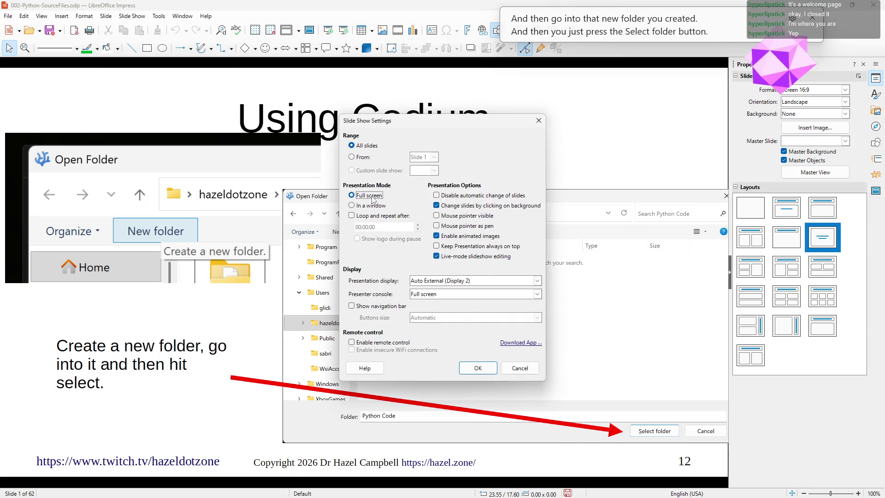
pyautogui.click(451, 280)
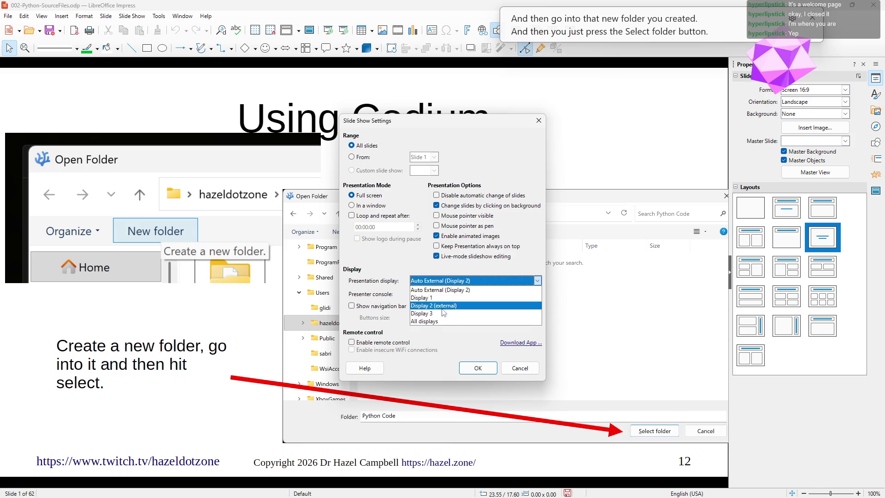
pyautogui.click(440, 298)
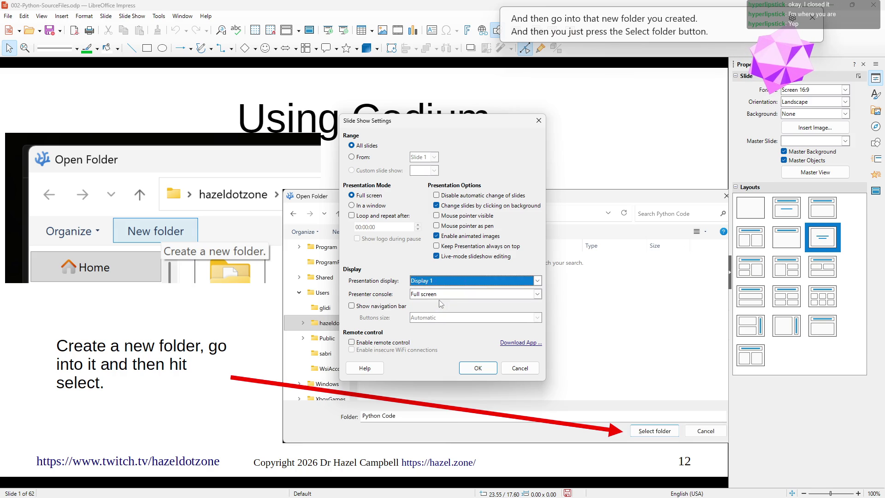
pyautogui.click(442, 295)
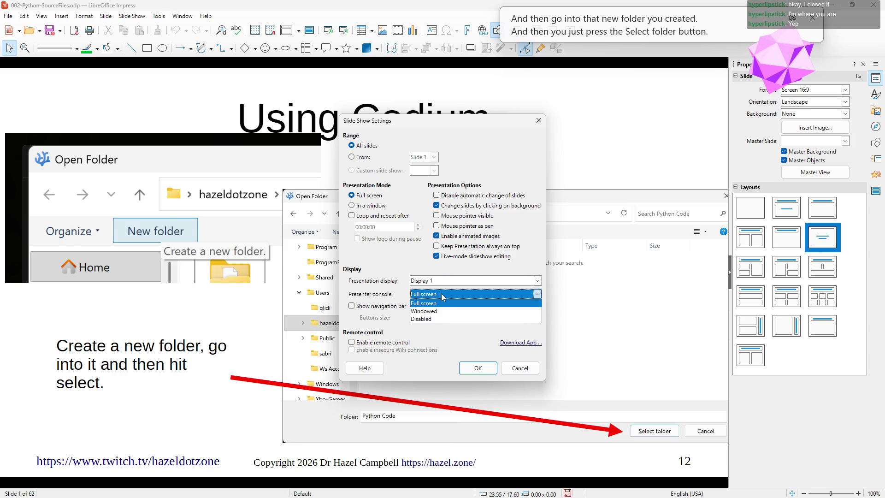
pyautogui.click(441, 312)
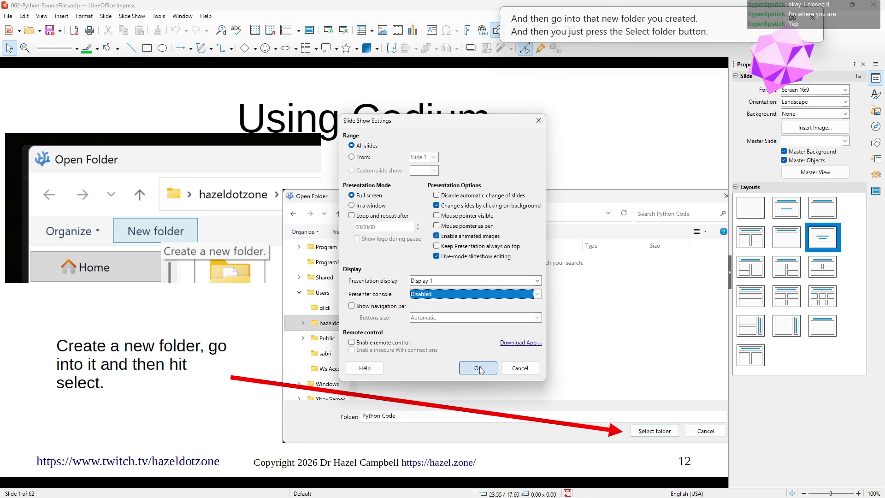
pyautogui.click(484, 368)
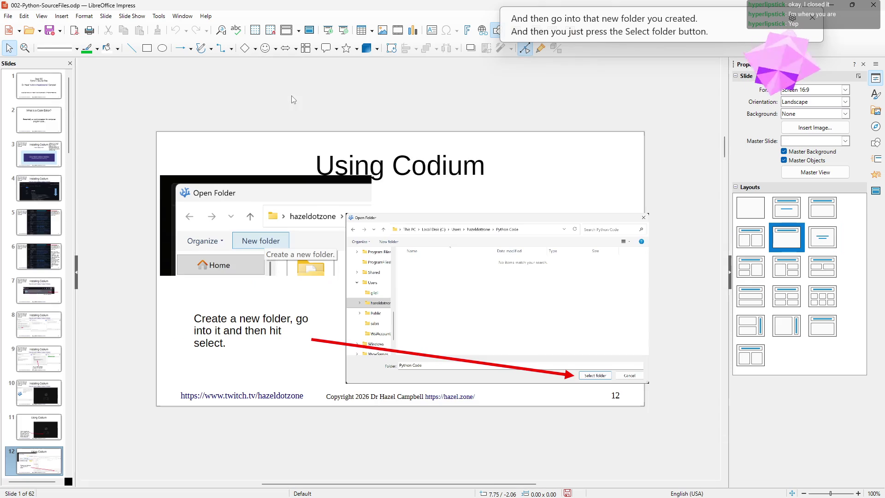
# - Start the slide show with F5 and page ahead to the Terminal menu slides
pyautogui.press('F5')
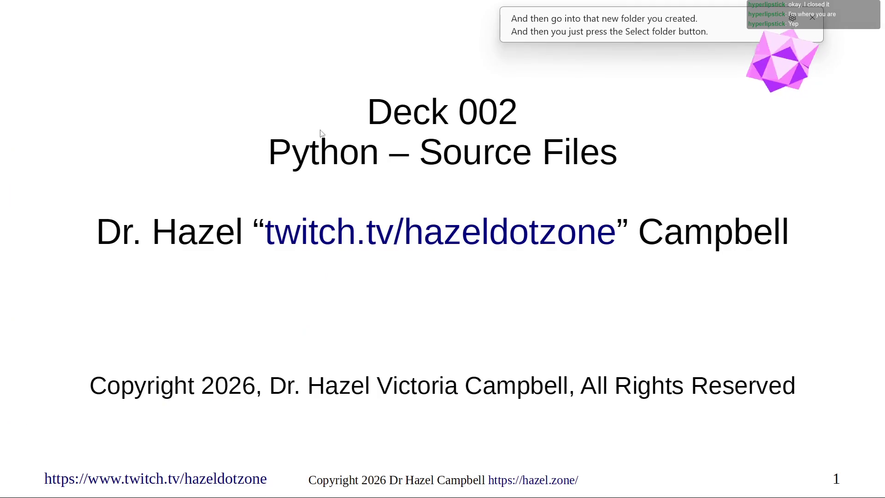
pyautogui.press('pagedown')
pyautogui.press('pagedown')
pyautogui.press('pagedown')
pyautogui.press('pagedown')
pyautogui.press('pagedown')
pyautogui.press('pagedown')
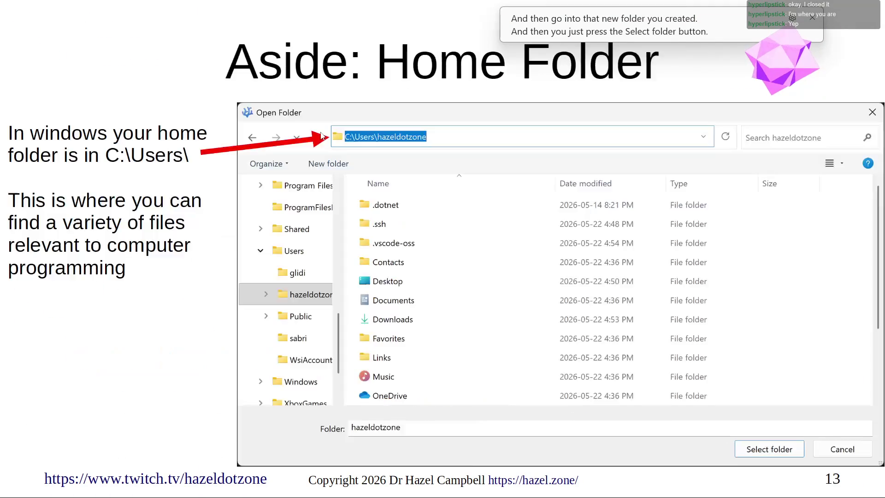
pyautogui.press('pagedown')
pyautogui.press('pagedown')
pyautogui.press('pagedown')
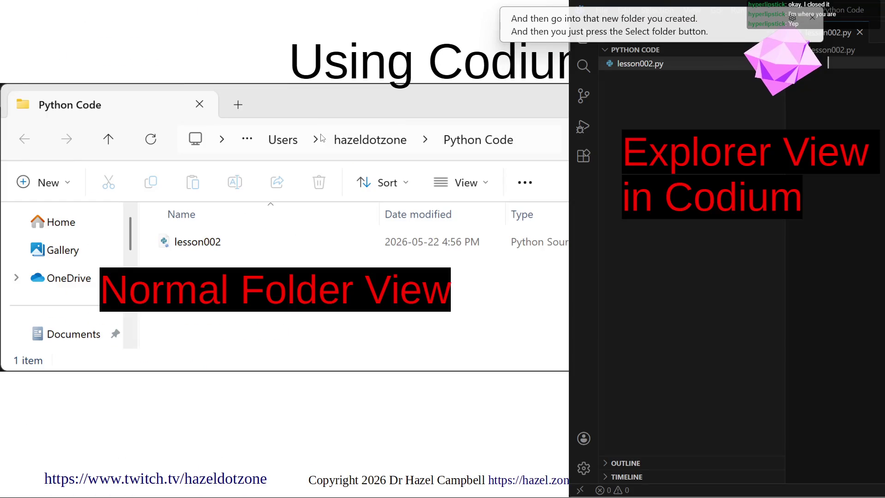
pyautogui.press('pagedown')
pyautogui.press('pagedown')
pyautogui.press('pagedown')
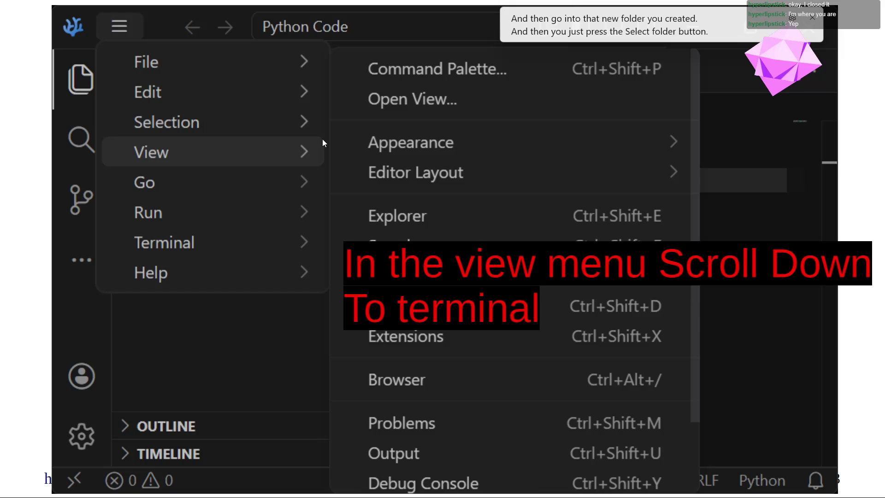
pyautogui.press('pagedown')
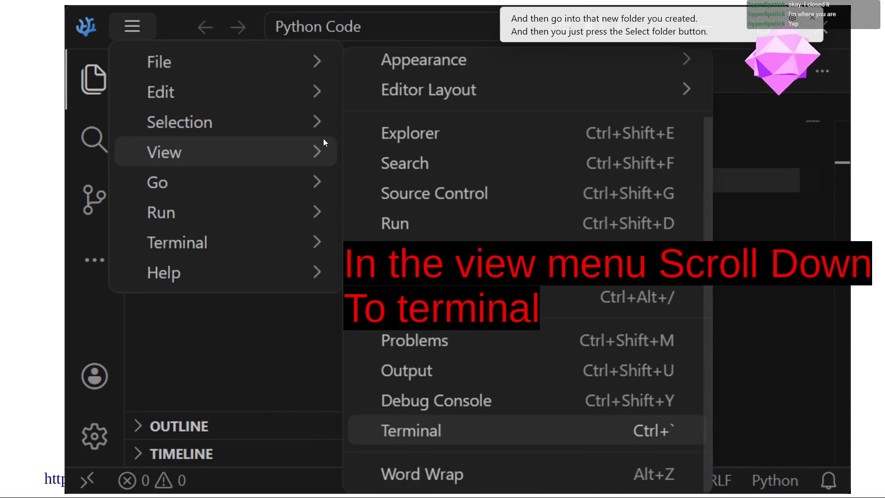
# - Step back and forth through the slides to land on slide 15, the Explorer outline
pyautogui.press('pageup')
pyautogui.press('pageup')
pyautogui.press('pageup')
pyautogui.press('pageup')
pyautogui.press('pageup')
pyautogui.press('pageup')
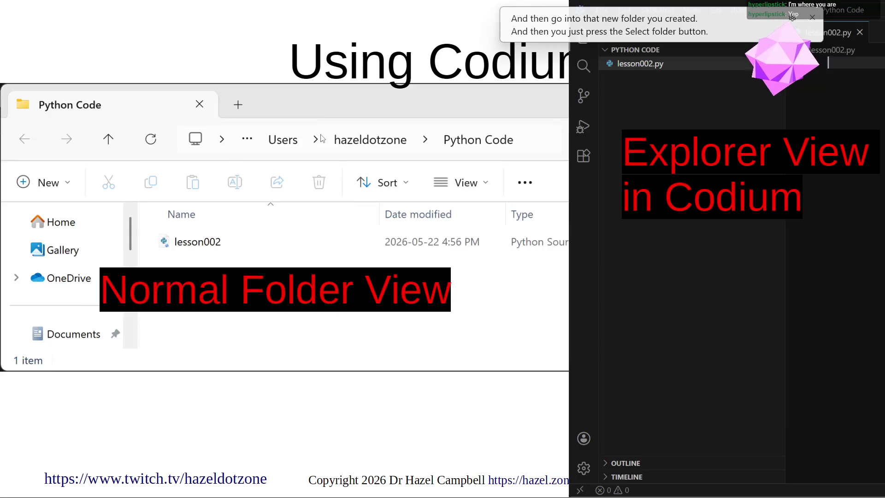
pyautogui.press('pagedown')
pyautogui.press('pageup')
pyautogui.press('pageup')
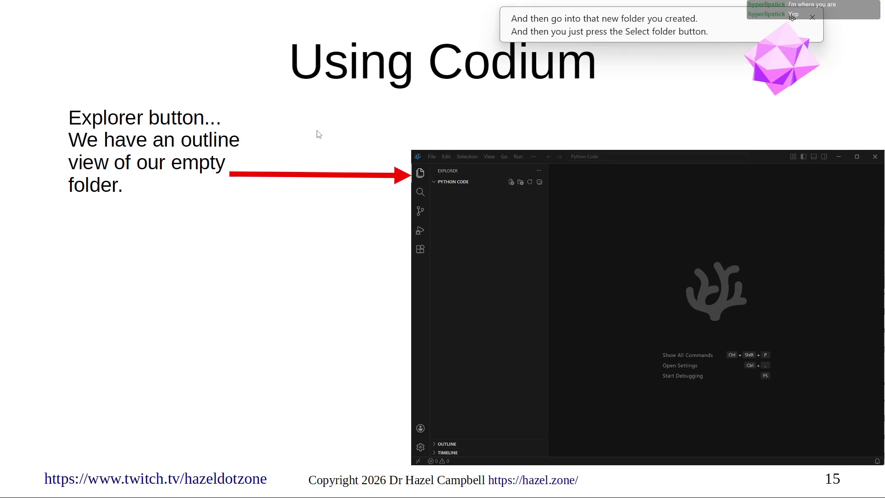
pyautogui.press('pageup')
pyautogui.press('pageup')
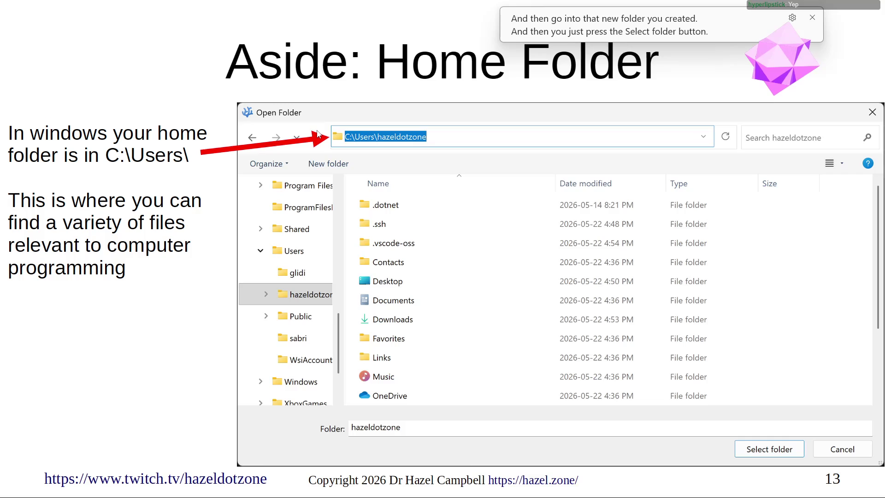
pyautogui.press('pagedown')
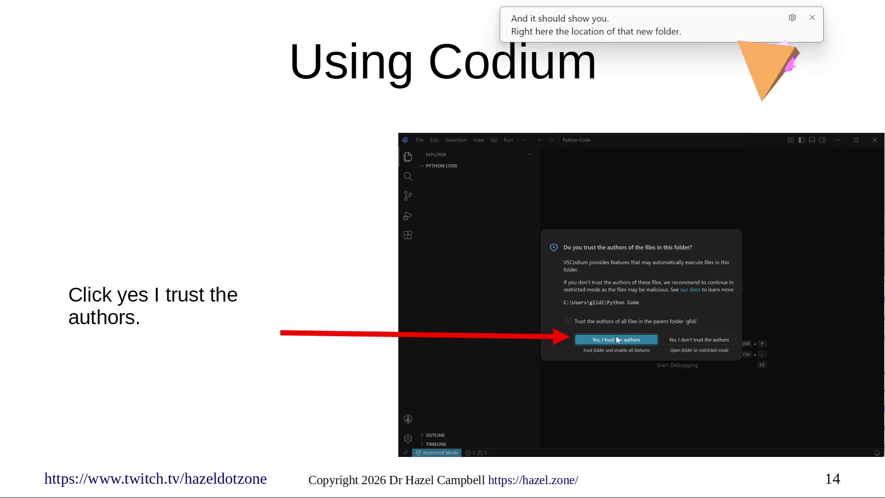
pyautogui.click(592, 273)
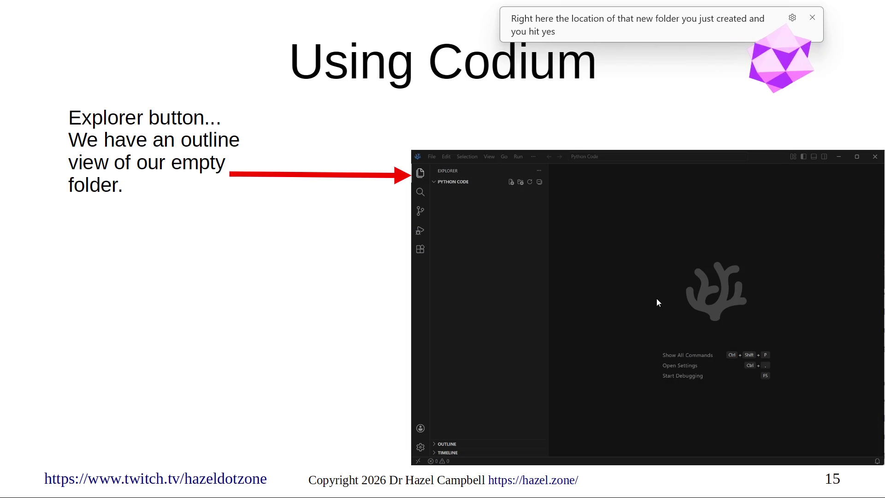